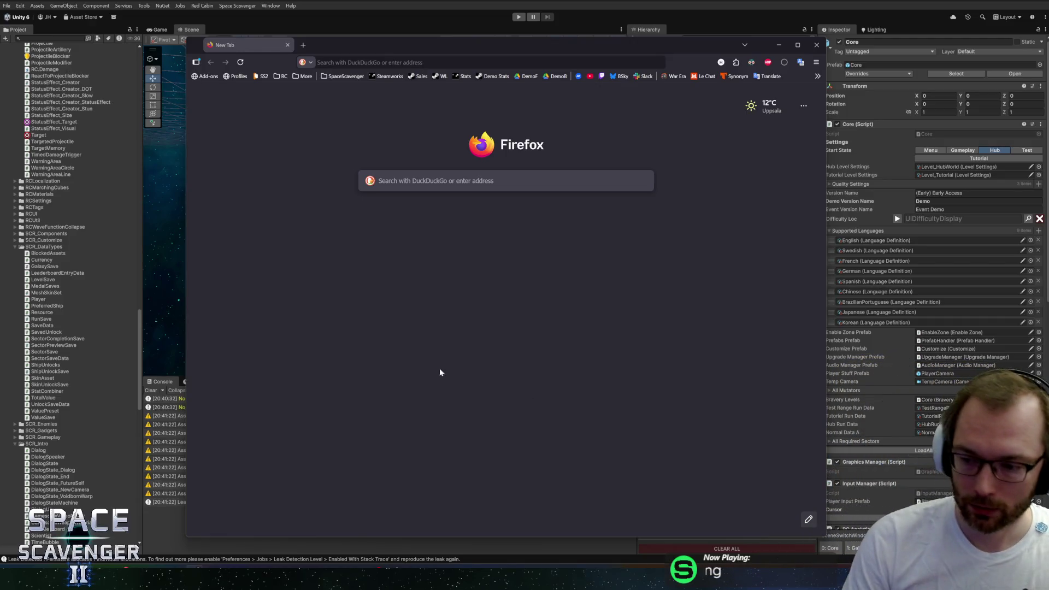
- Load the Space Scavenger 2 April 26B board in HacknPlan and enlarge the browser window
{"action": "left_click", "coordinate": [277, 77]}
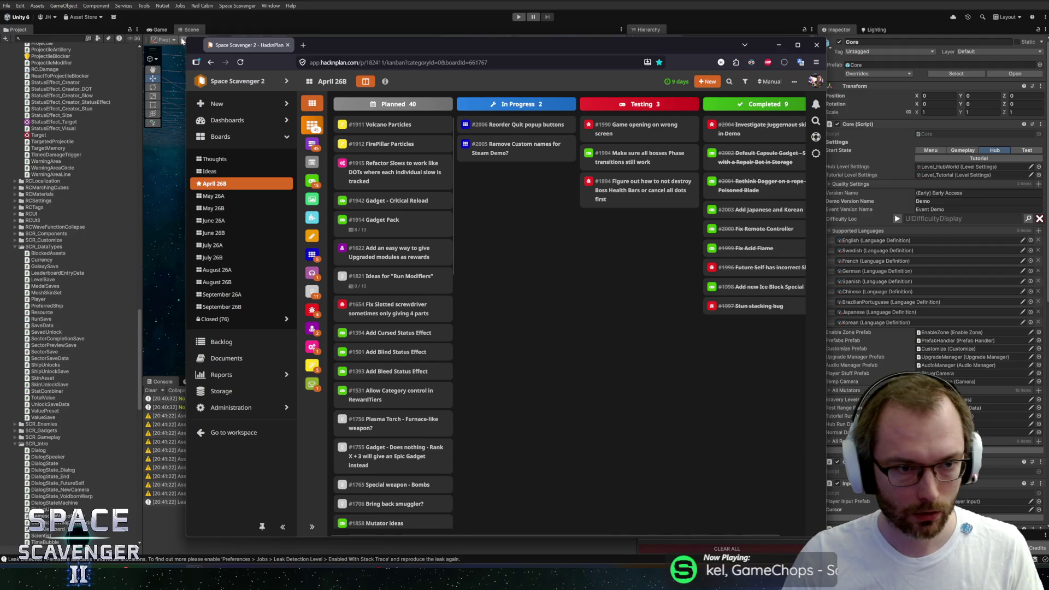
{"action": "left_click_drag", "start_coordinate": [184, 37], "coordinate": [57, 29]}
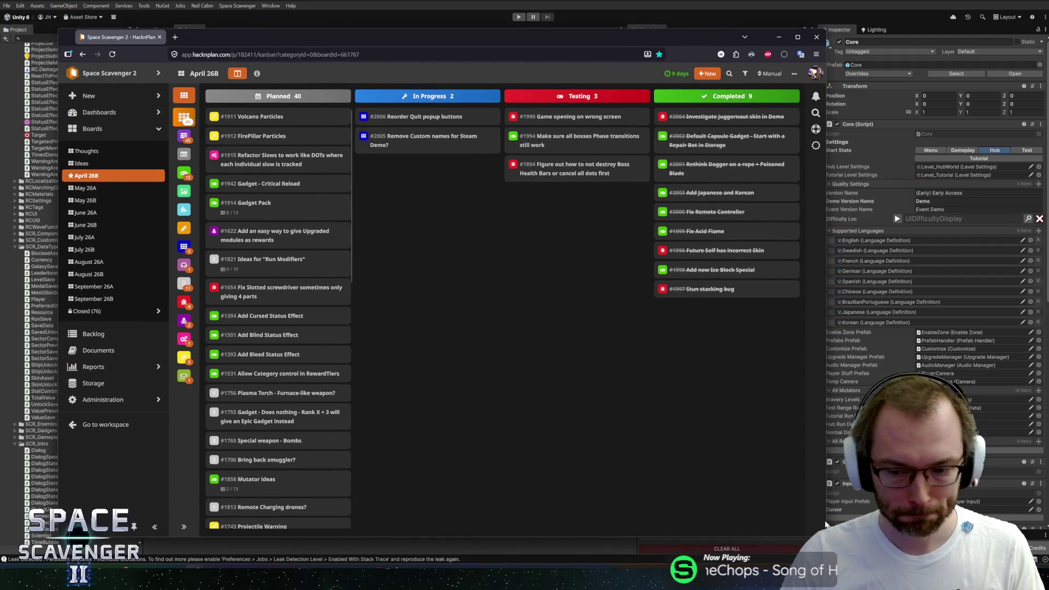
{"action": "left_click_drag", "start_coordinate": [822, 538], "coordinate": [943, 549]}
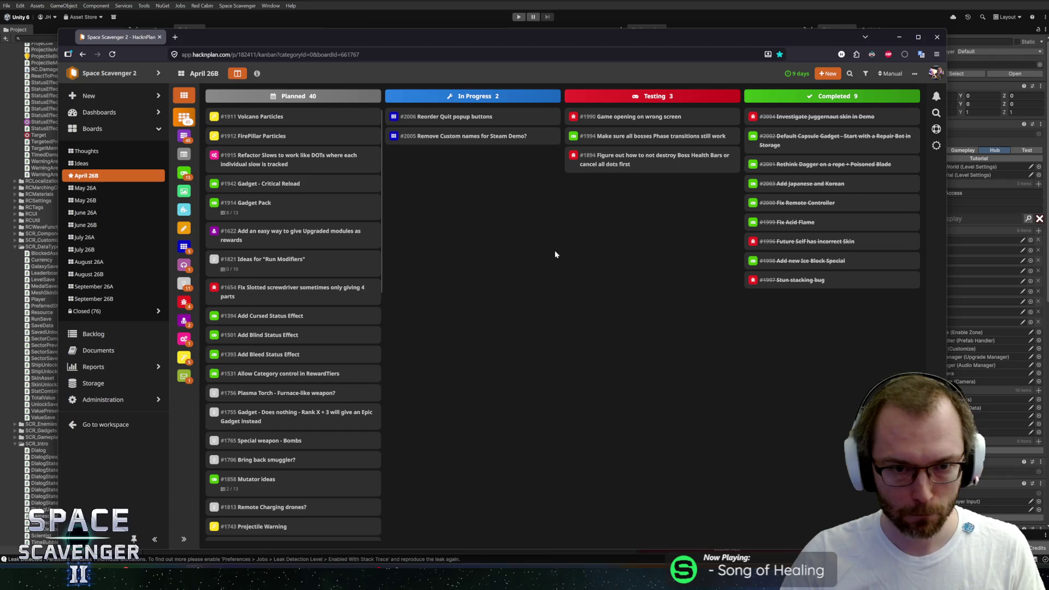
- Move card #2006 Reorder Quit popup buttons into Completed and start a new task
{"action": "mouse_move", "coordinate": [464, 117]}
{"action": "left_mouse_down"}
{"action": "mouse_move", "coordinate": [841, 120]}
{"action": "mouse_move", "coordinate": [421, 129]}
{"action": "mouse_move", "coordinate": [469, 118]}
{"action": "left_mouse_up"}
{"action": "scroll", "coordinate": [330, 357], "scroll_direction": "down", "scroll_amount": 10}
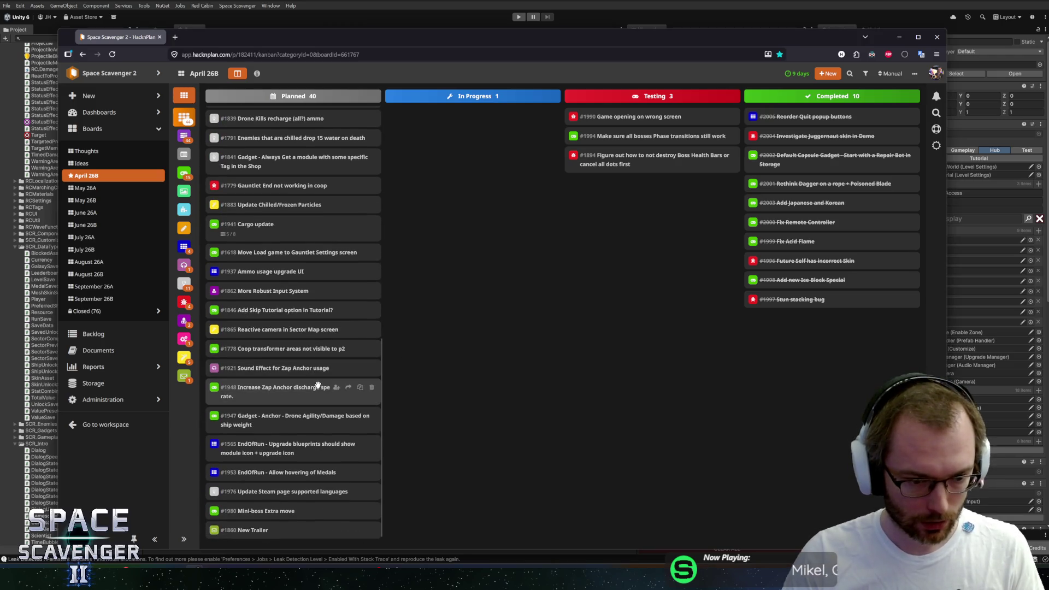
{"action": "double_click", "coordinate": [484, 333]}
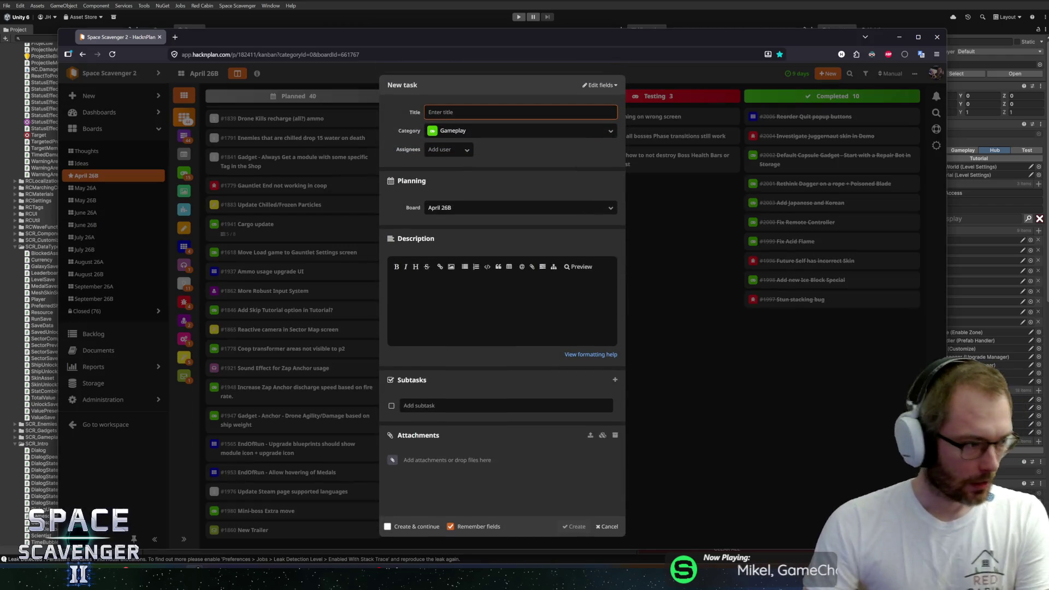
- Create Bug card #2007 'Armored Body upgrade gets Locked by itself' in Planned, then return to Unity
{"action": "type", "text": "Armored"}
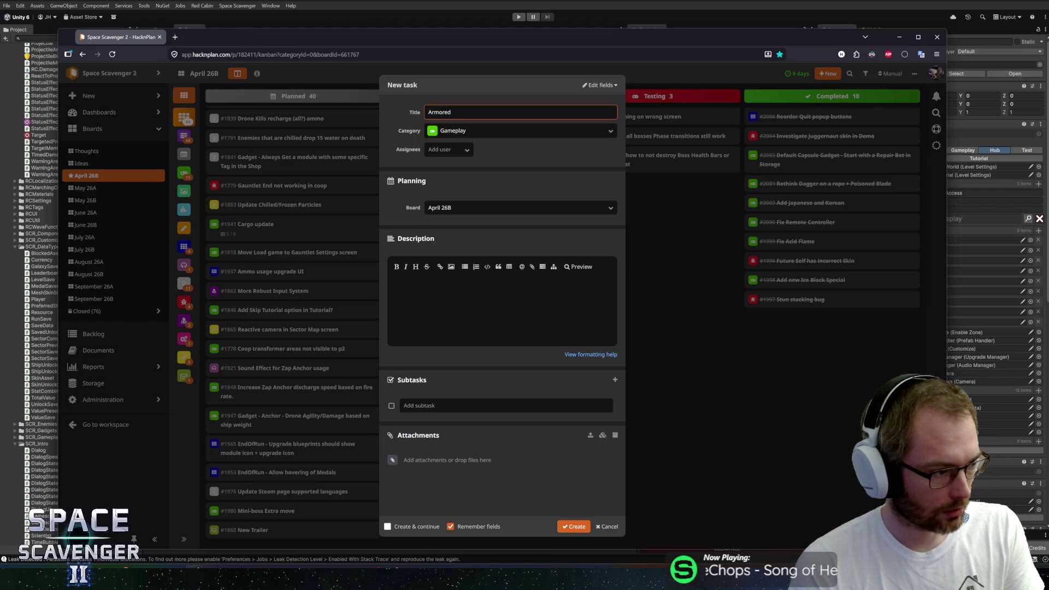
{"action": "type", "text": " U"}
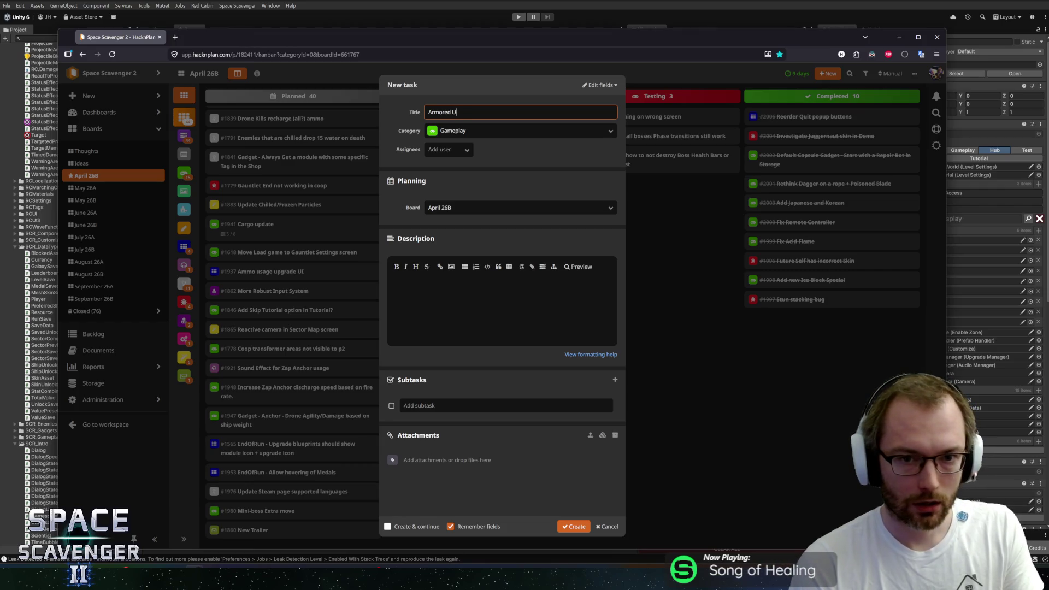
{"action": "key", "text": "BackSpace"}
{"action": "type", "text": "Body upgrade gets L"}
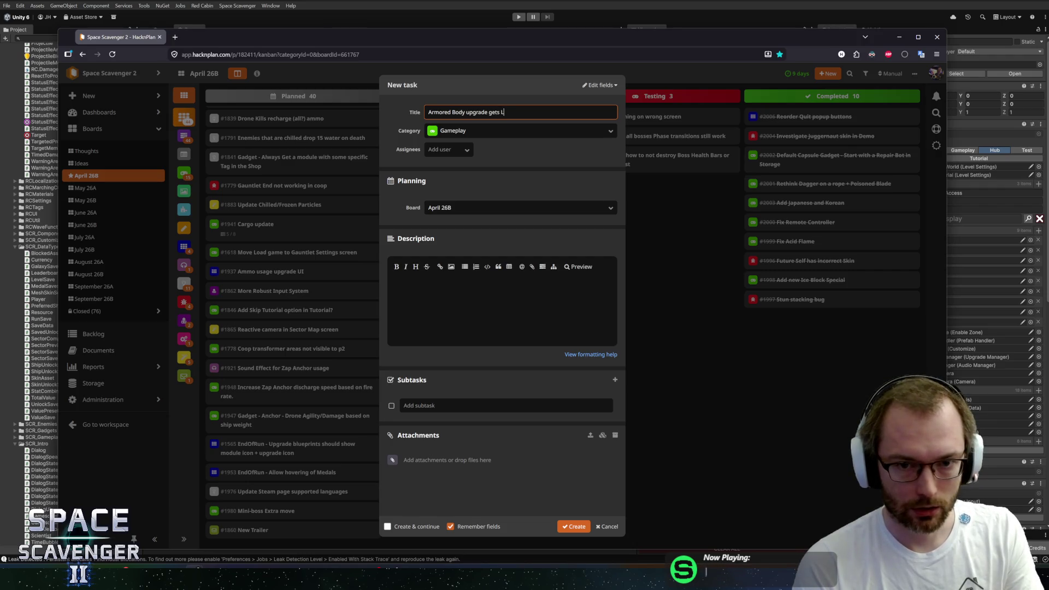
{"action": "type", "text": "edby"}
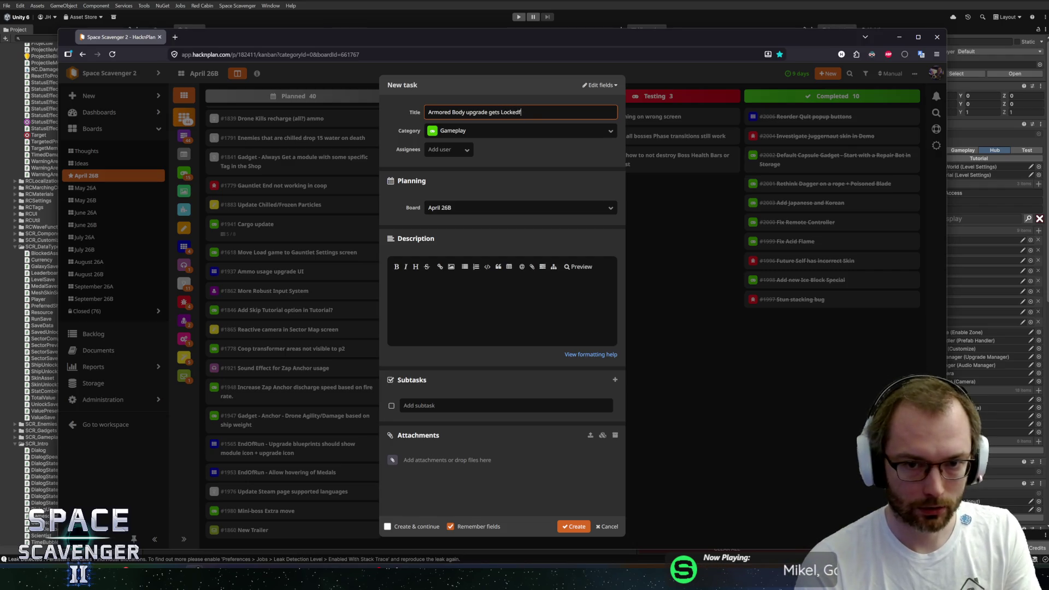
{"action": "key", "text": "BackSpace"}
{"action": "key", "text": "BackSpace"}
{"action": "type", "text": "by it"}
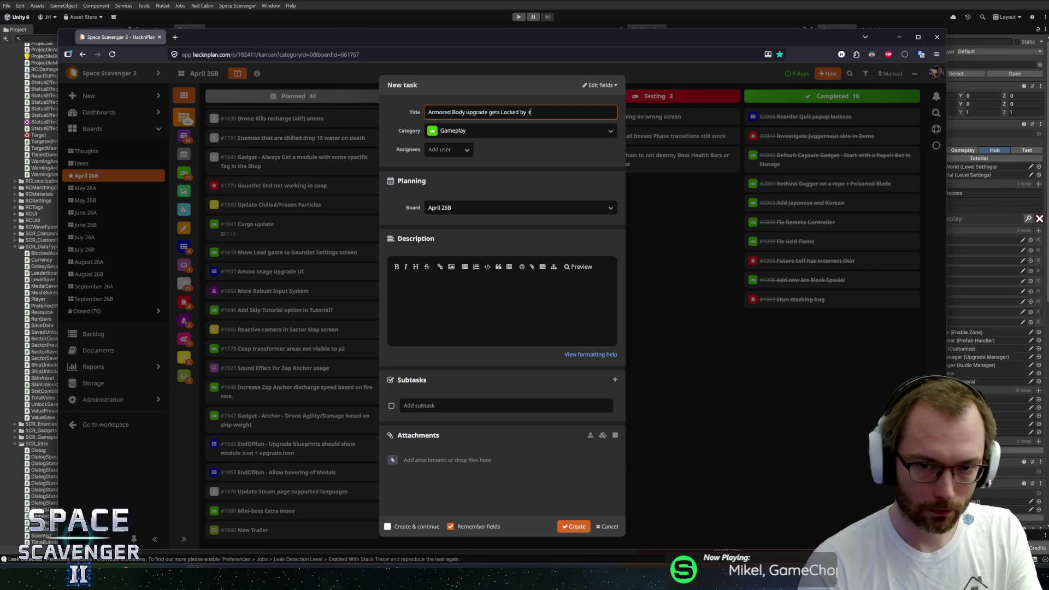
{"action": "type", "text": "self"}
{"action": "key", "text": "Tab"}
{"action": "type", "text": "by"}
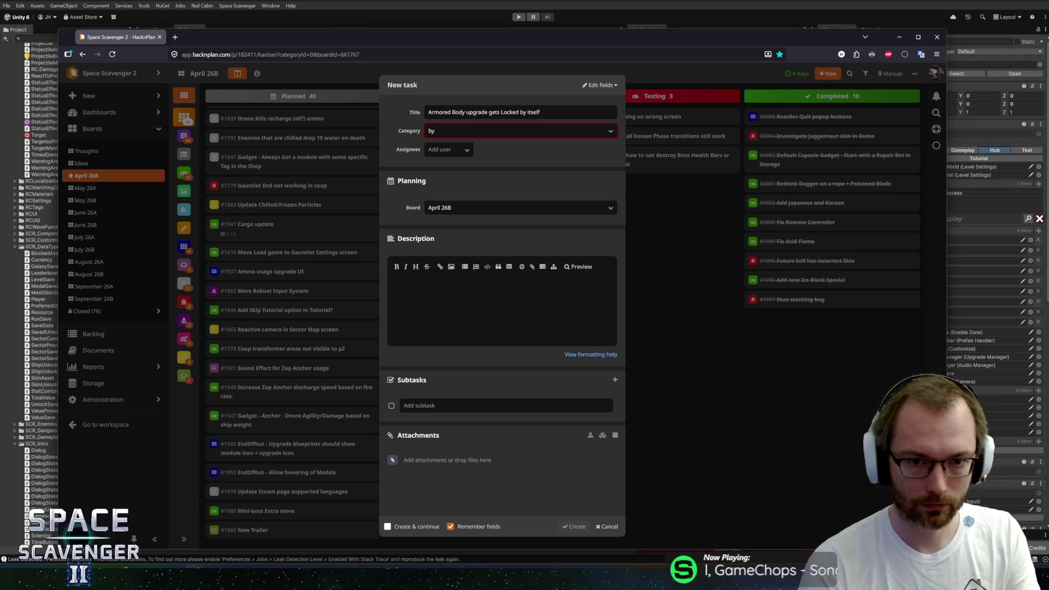
{"action": "key", "text": "Return"}
{"action": "key", "text": "ctrl+Return"}
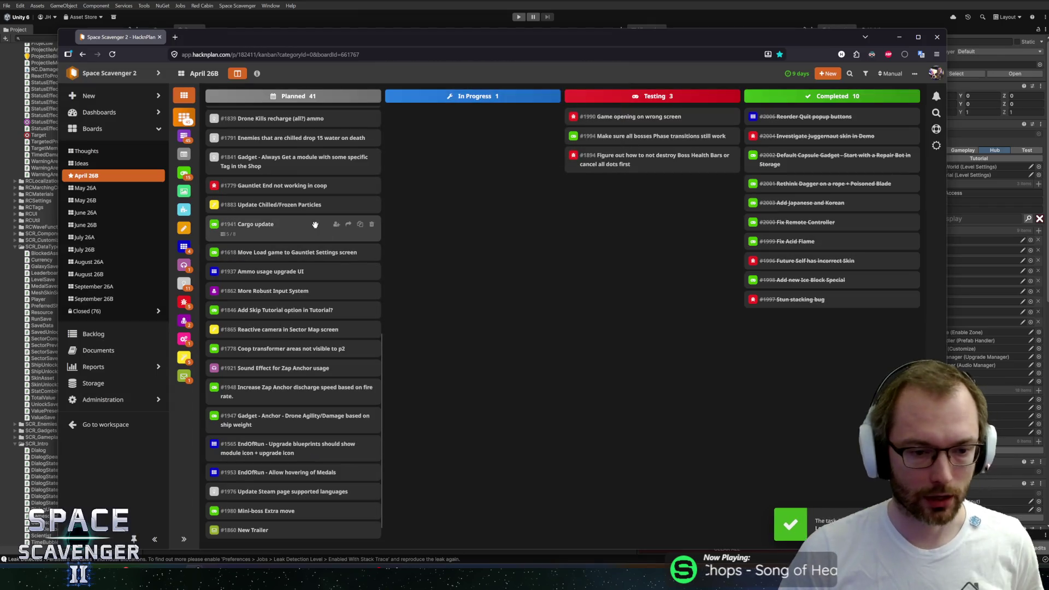
{"action": "scroll", "coordinate": [312, 383], "scroll_direction": "down", "scroll_amount": 1}
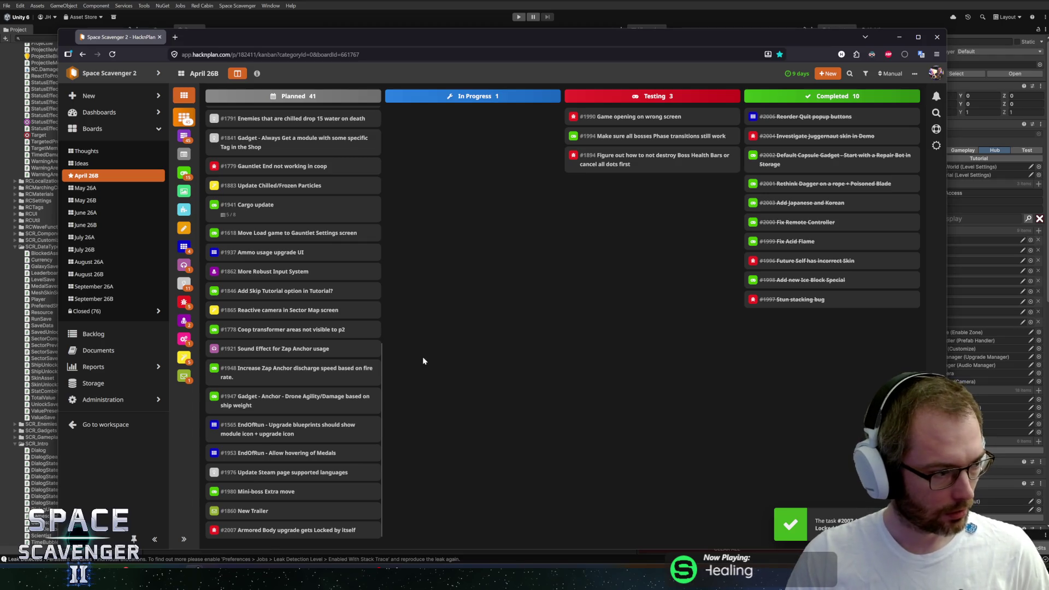
{"action": "key", "text": "alt+Tab"}
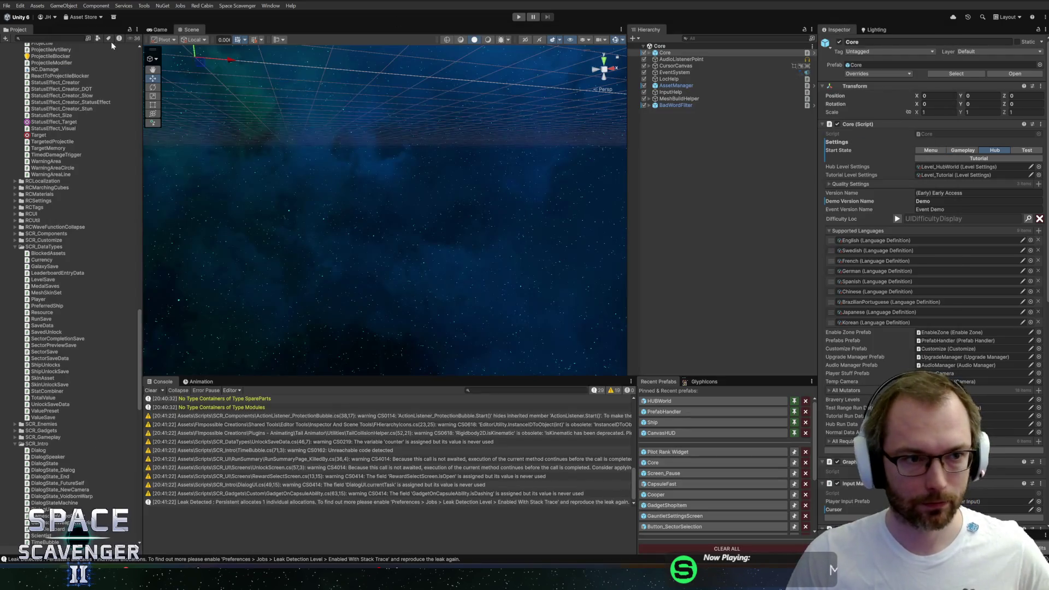
- Search the Project panel for 'bodyst' and open the BodyStandard prefab
{"action": "left_click", "coordinate": [60, 37]}
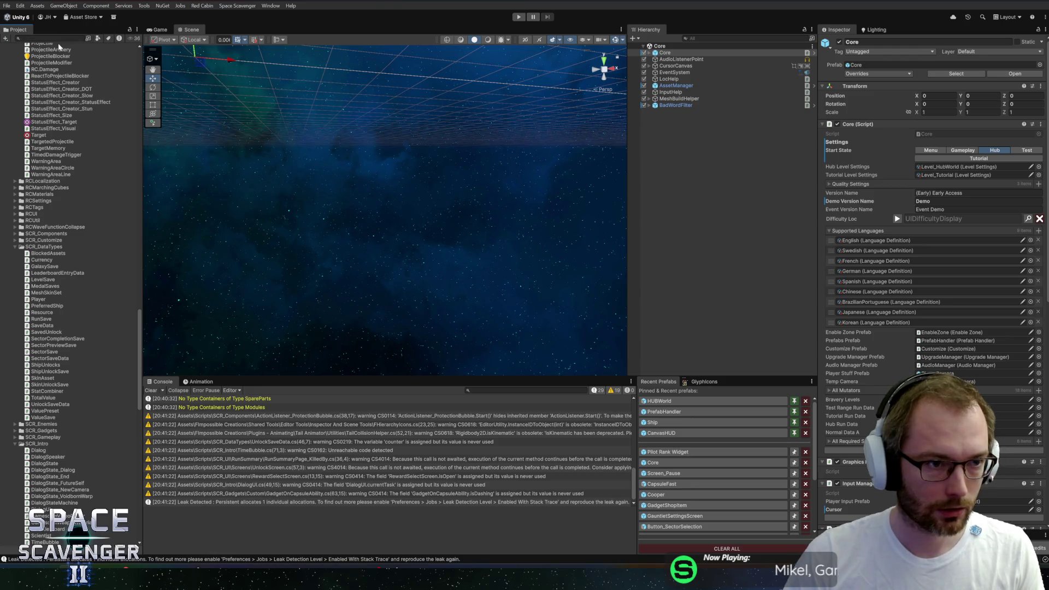
{"action": "type", "text": "bodyst"}
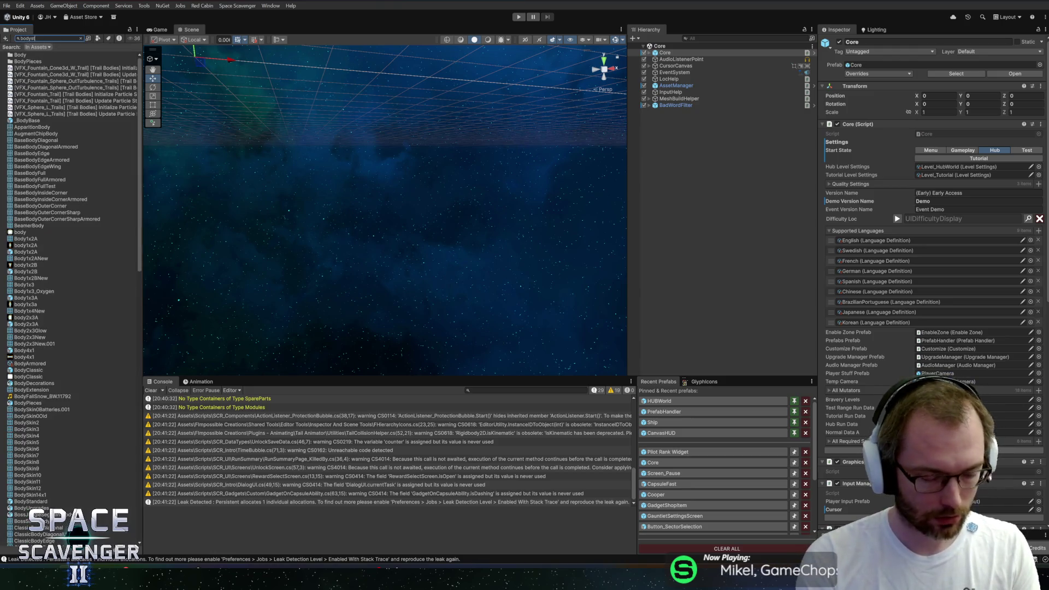
{"action": "double_click", "coordinate": [26, 55]}
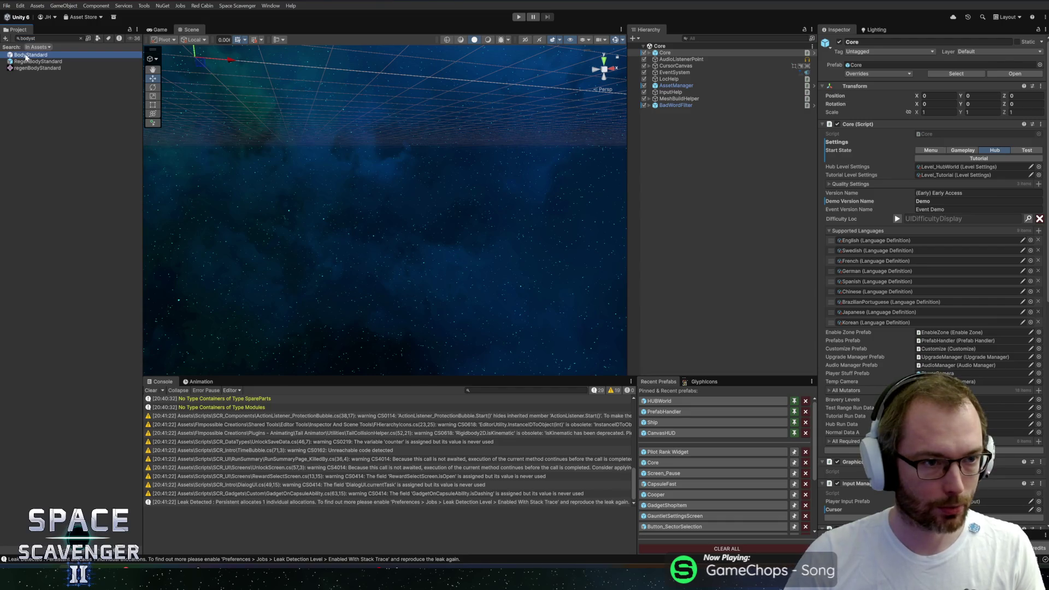
- Inspect UpgradeA's Custom Cost settings and locate its BodyArmored unlock asset in the project
{"action": "left_click", "coordinate": [692, 181]}
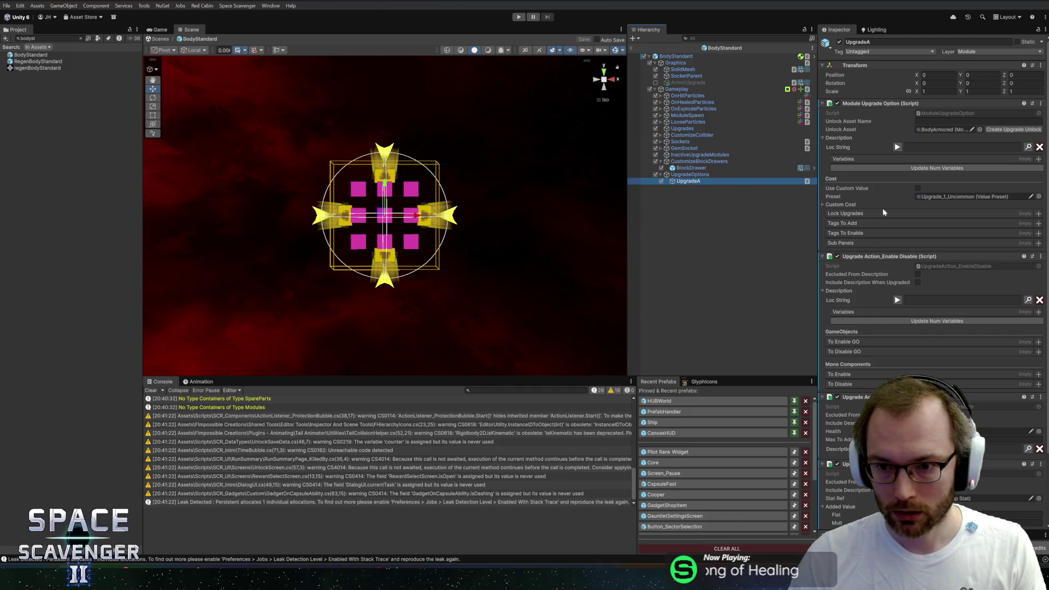
{"action": "scroll", "coordinate": [896, 268], "scroll_direction": "down", "scroll_amount": 3}
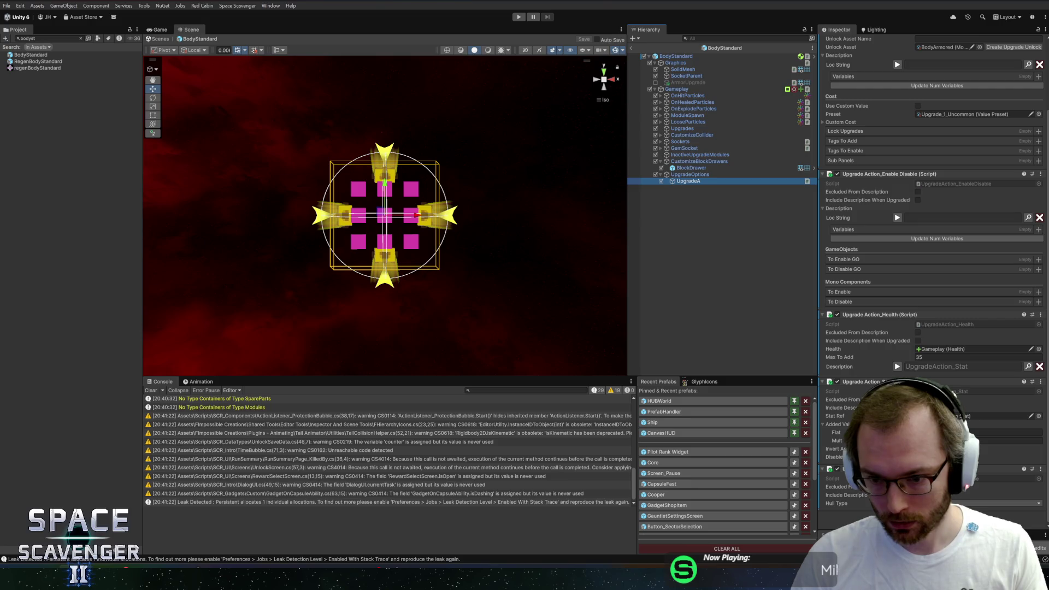
{"action": "scroll", "coordinate": [912, 230], "scroll_direction": "up", "scroll_amount": 3}
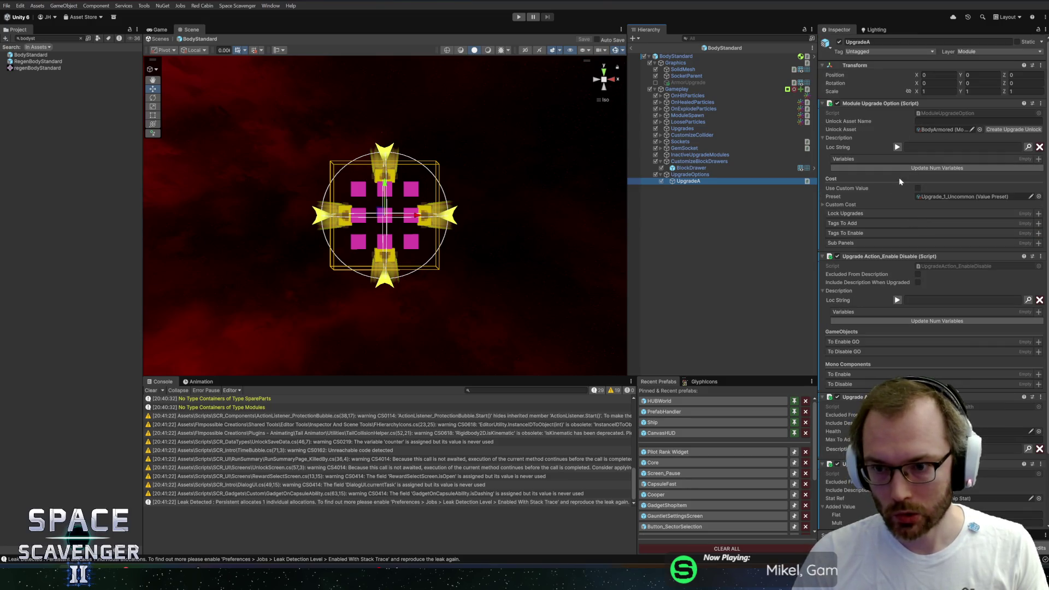
{"action": "left_click", "coordinate": [847, 207]}
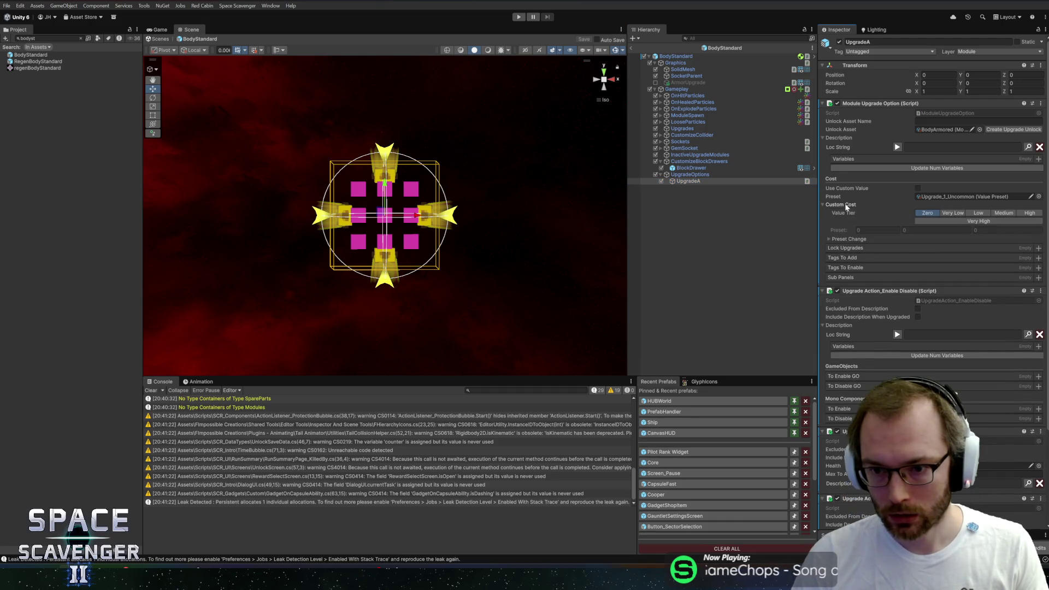
{"action": "left_click", "coordinate": [845, 207]}
{"action": "left_click", "coordinate": [848, 207]}
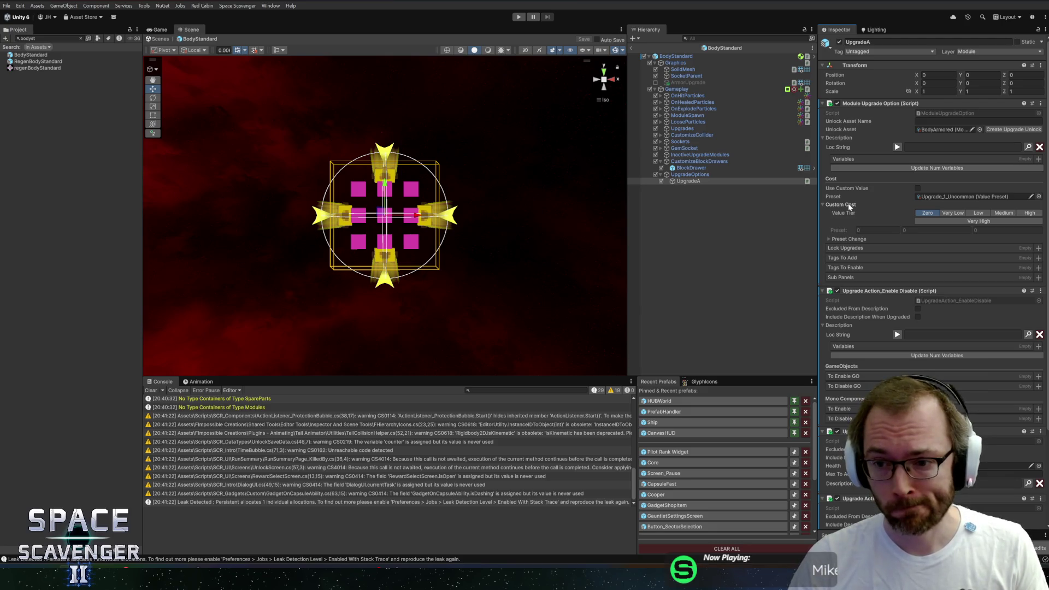
{"action": "left_click", "coordinate": [848, 206]}
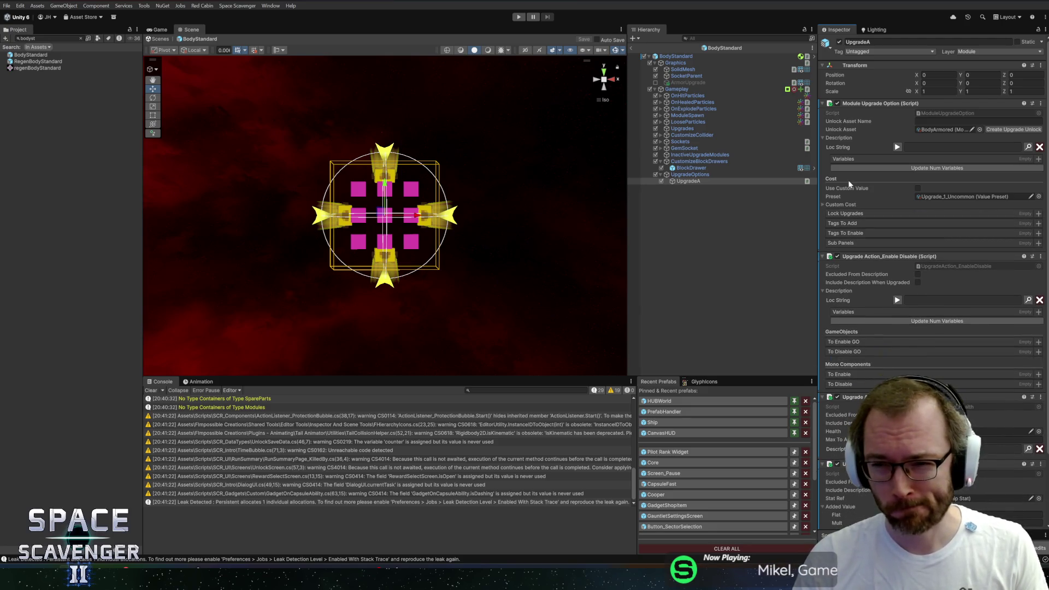
{"action": "left_click", "coordinate": [945, 129]}
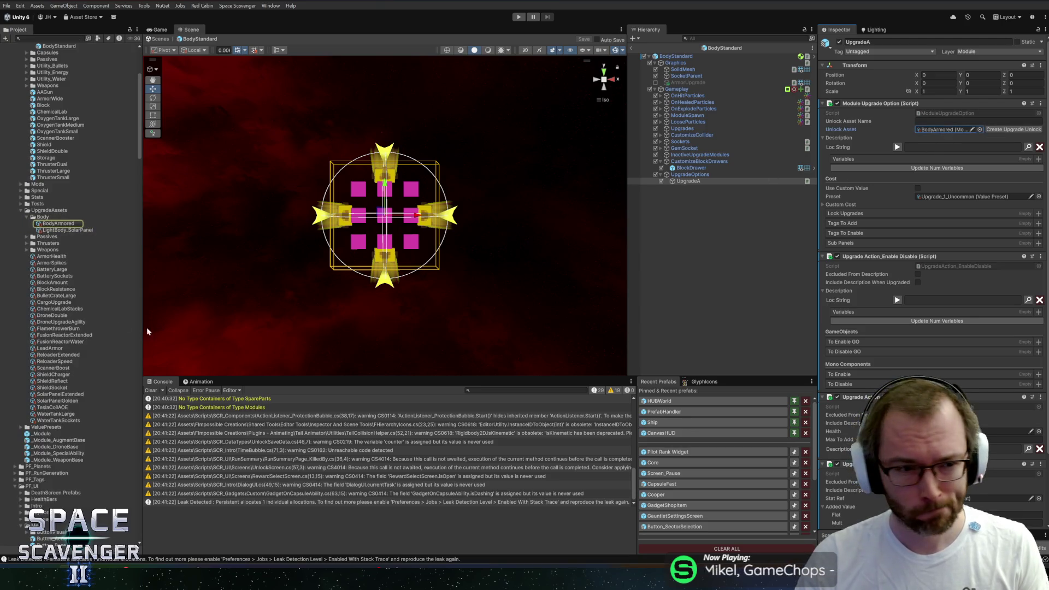
- Inspect the BodyArmored unlock asset, then BodyStandard's root and its UpgradeA option
{"action": "left_click", "coordinate": [46, 224]}
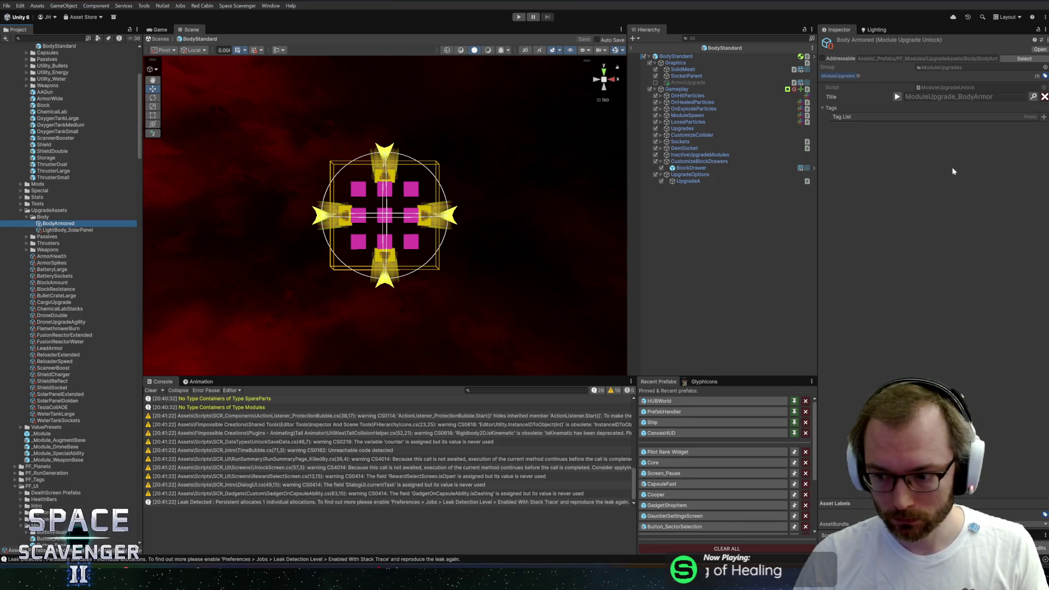
{"action": "left_click", "coordinate": [710, 56]}
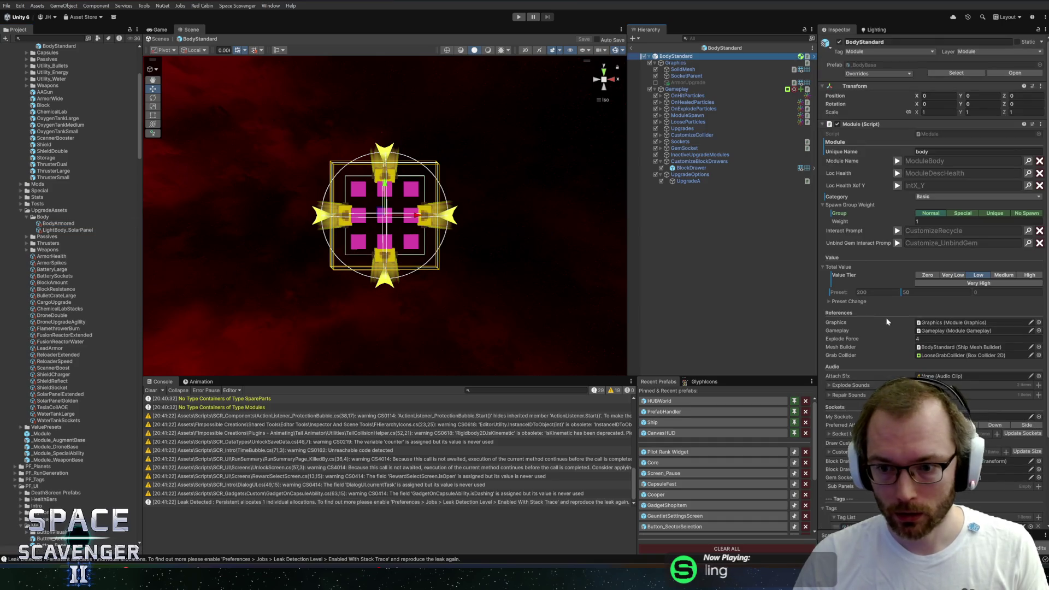
{"action": "left_click", "coordinate": [705, 181]}
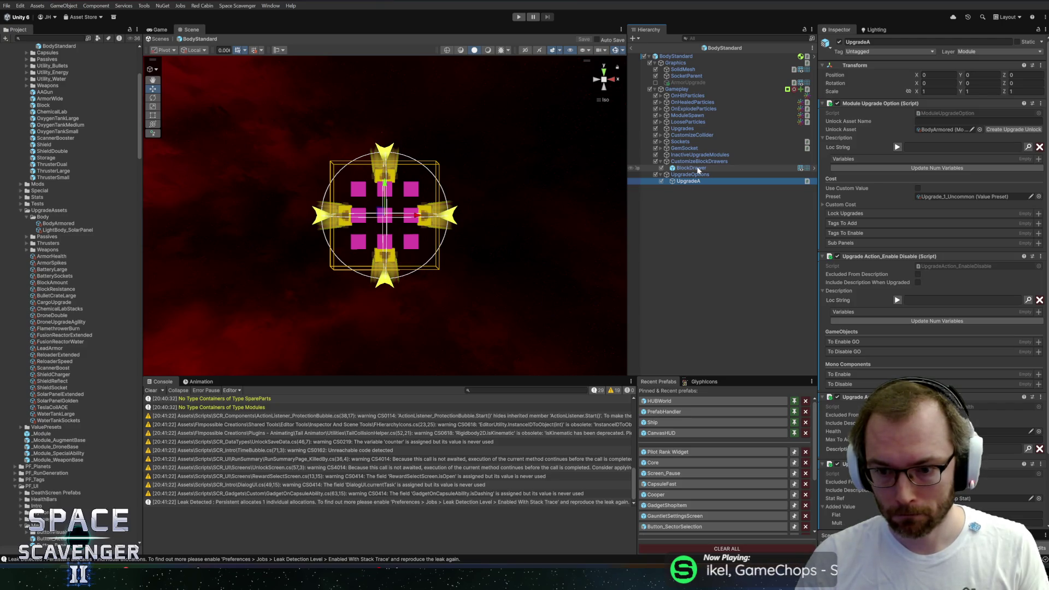
{"action": "scroll", "coordinate": [934, 218], "scroll_direction": "down", "scroll_amount": 3}
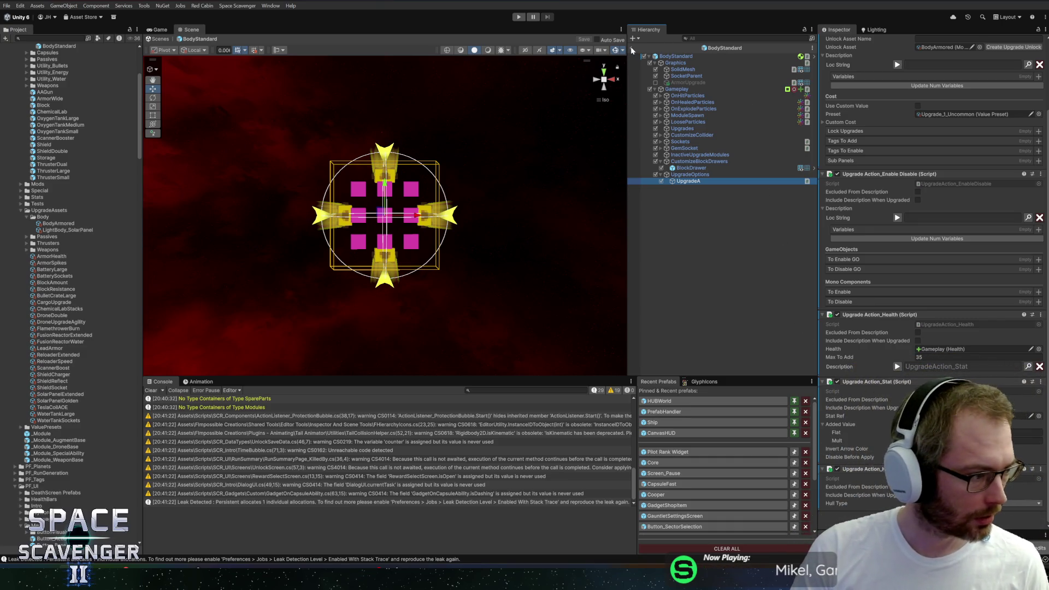
- Locate BodyStandard in the project, exit prefab mode back to Core, and select the Classic body pieces folder
{"action": "left_click", "coordinate": [731, 50]}
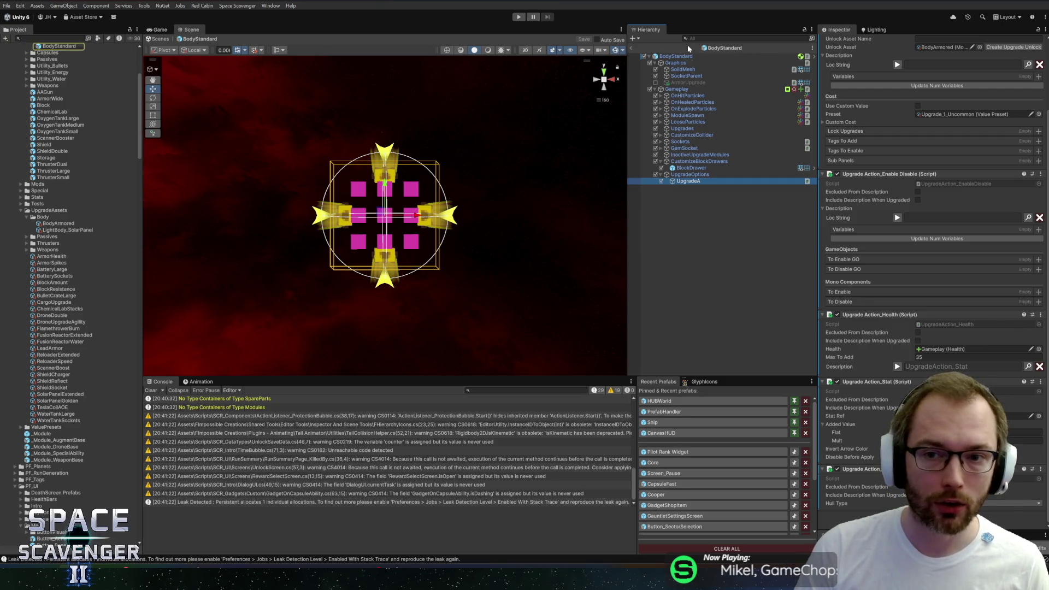
{"action": "left_click", "coordinate": [633, 48]}
{"action": "scroll", "coordinate": [91, 211], "scroll_direction": "up", "scroll_amount": 5}
{"action": "scroll", "coordinate": [90, 212], "scroll_direction": "up", "scroll_amount": 2}
{"action": "left_click", "coordinate": [48, 141]}
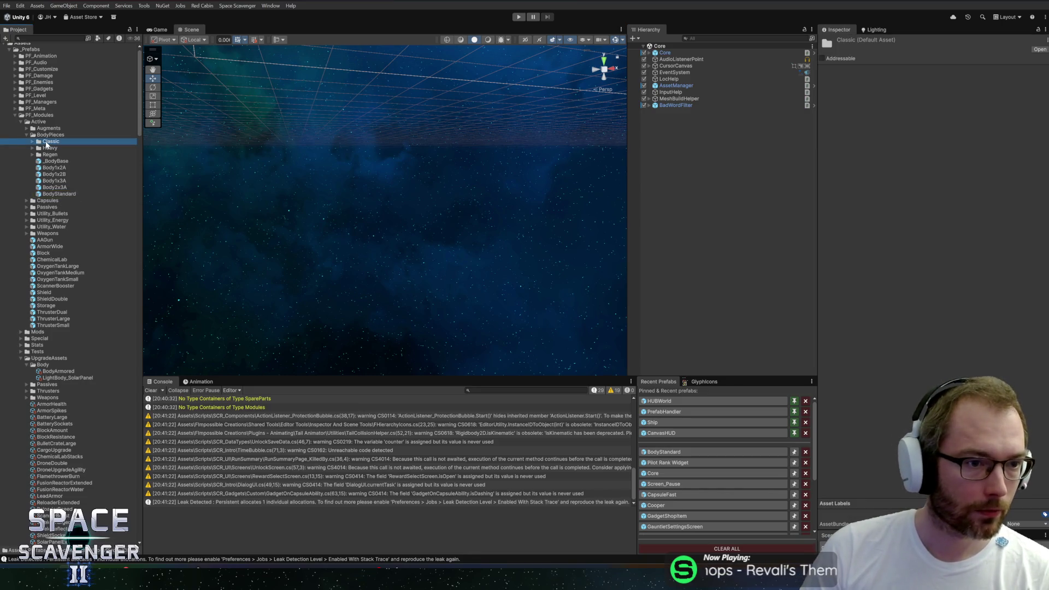
- Open the BodyClassic prefab and select its UpgradeA option
{"action": "double_click", "coordinate": [48, 142]}
{"action": "double_click", "coordinate": [61, 154]}
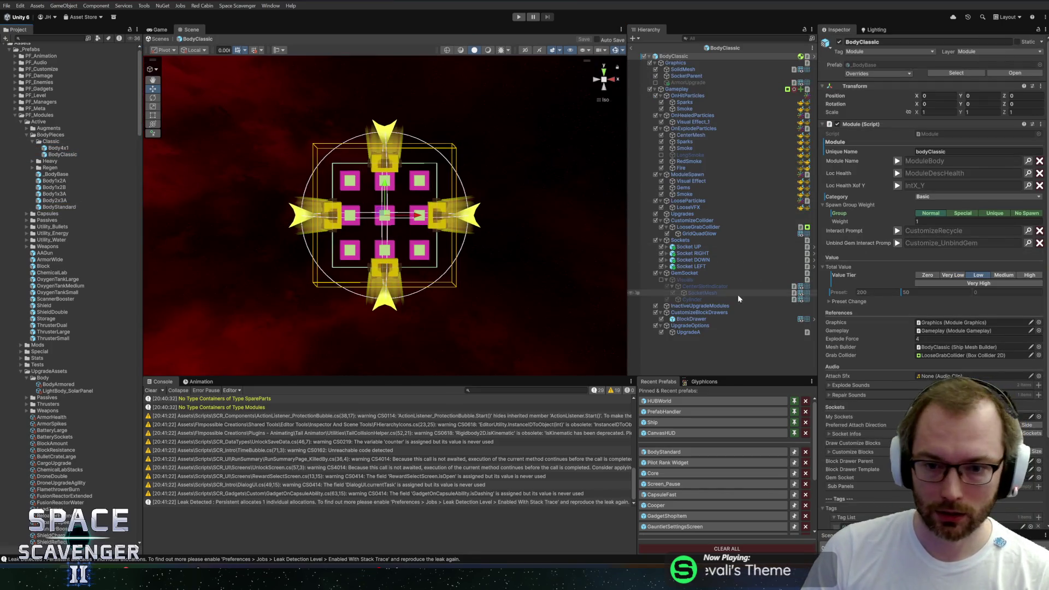
{"action": "left_click", "coordinate": [684, 332]}
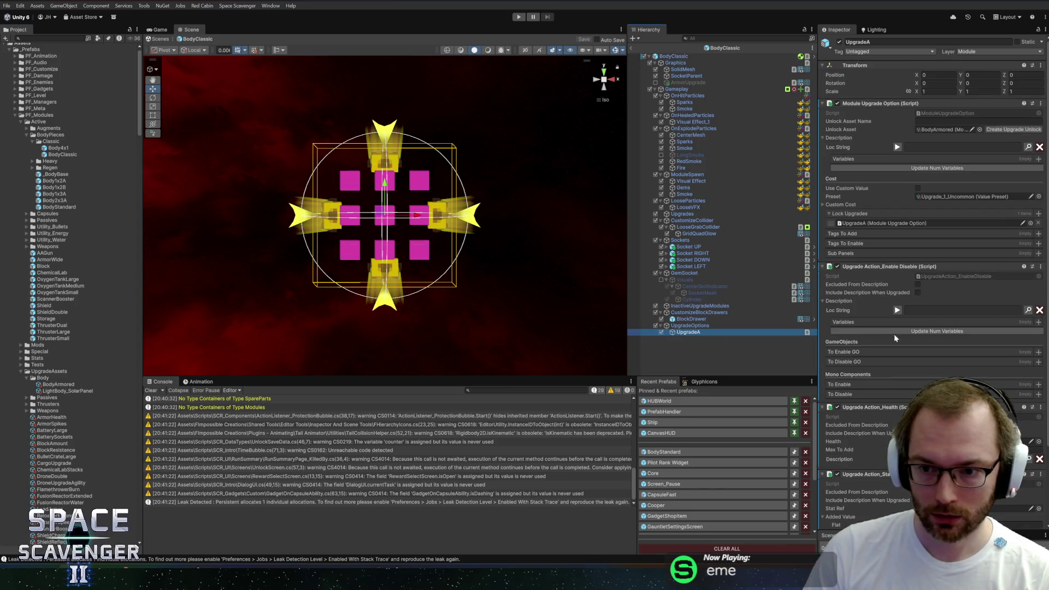
- Empty UpgradeA's Lock Upgrades list, save BodyClassic, and return to the Core scene
{"action": "left_click", "coordinate": [855, 223]}
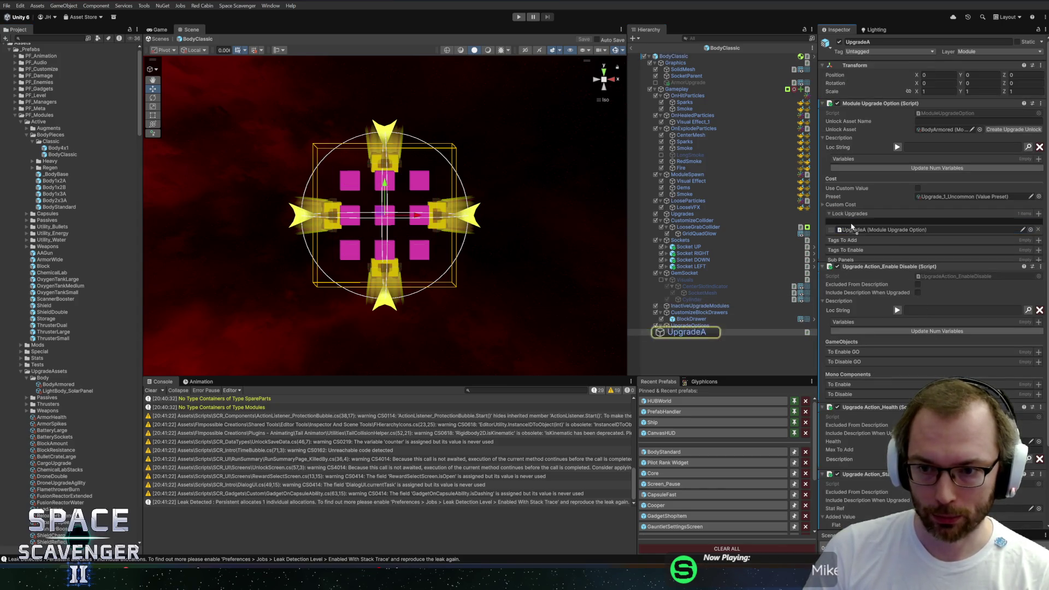
{"action": "key", "text": "ctrl+d"}
{"action": "left_click", "coordinate": [857, 231]}
{"action": "left_click", "coordinate": [1037, 233]}
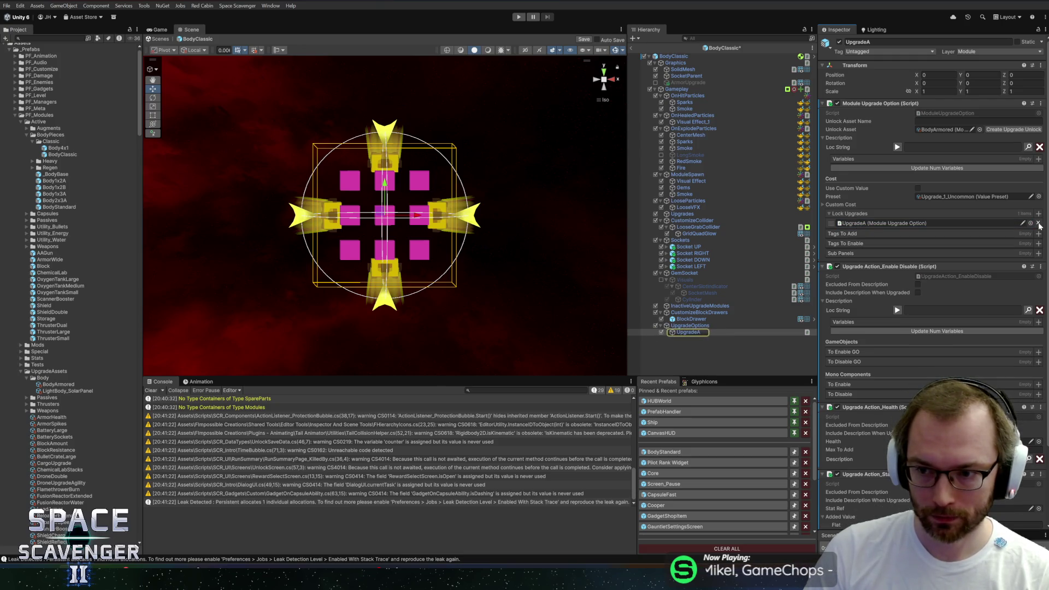
{"action": "left_click", "coordinate": [1037, 223]}
{"action": "key", "text": "ctrl+s"}
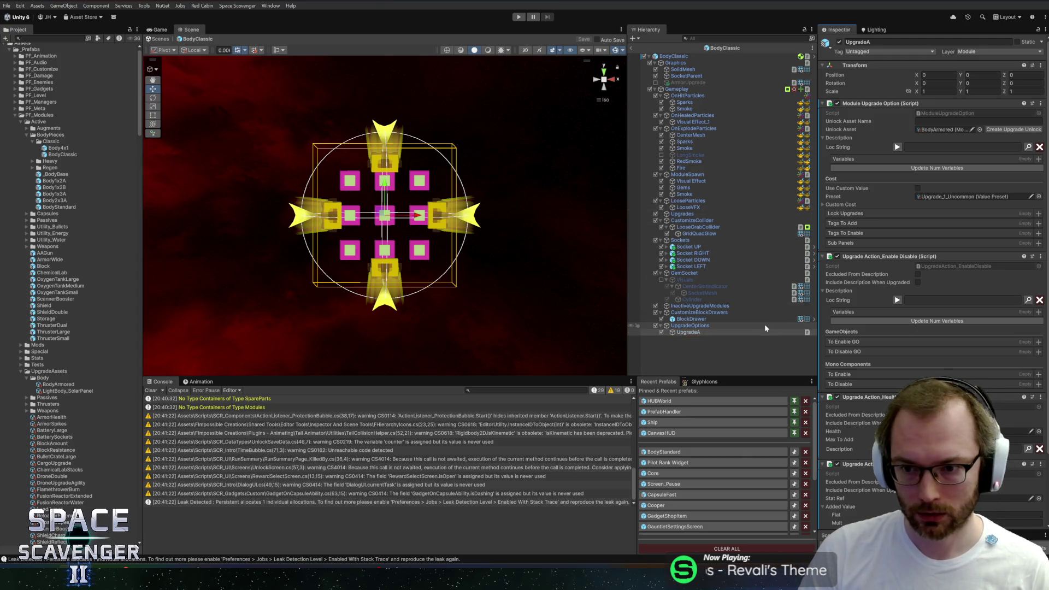
{"action": "left_click", "coordinate": [632, 47]}
{"action": "key", "text": "alt+Tab"}
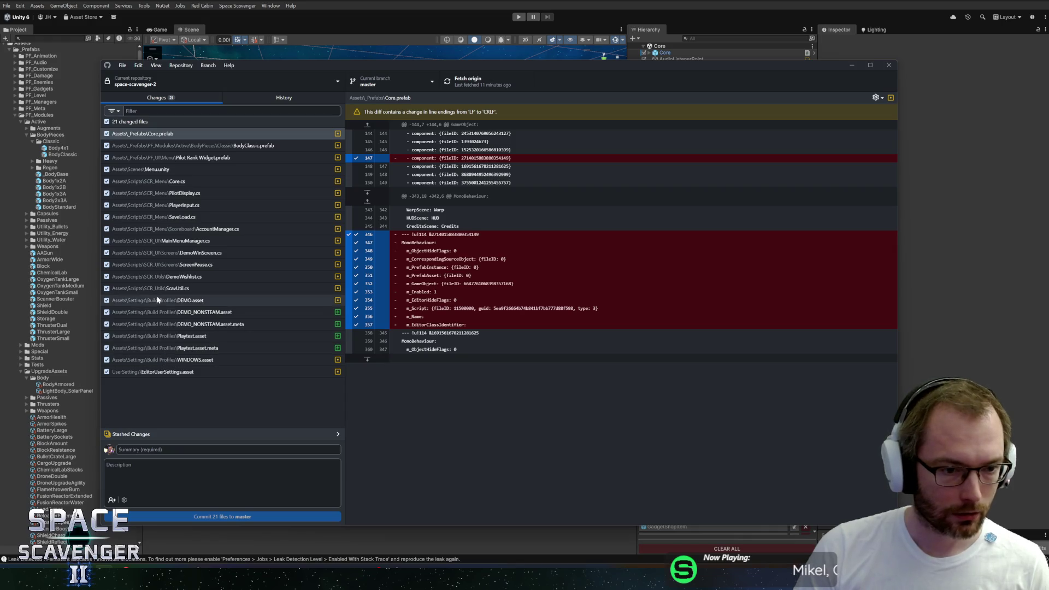
- Review the SaveLoad.cs and BodyClassic.prefab diffs and check all files except BodyClassic.prefab
{"action": "left_click", "coordinate": [106, 122]}
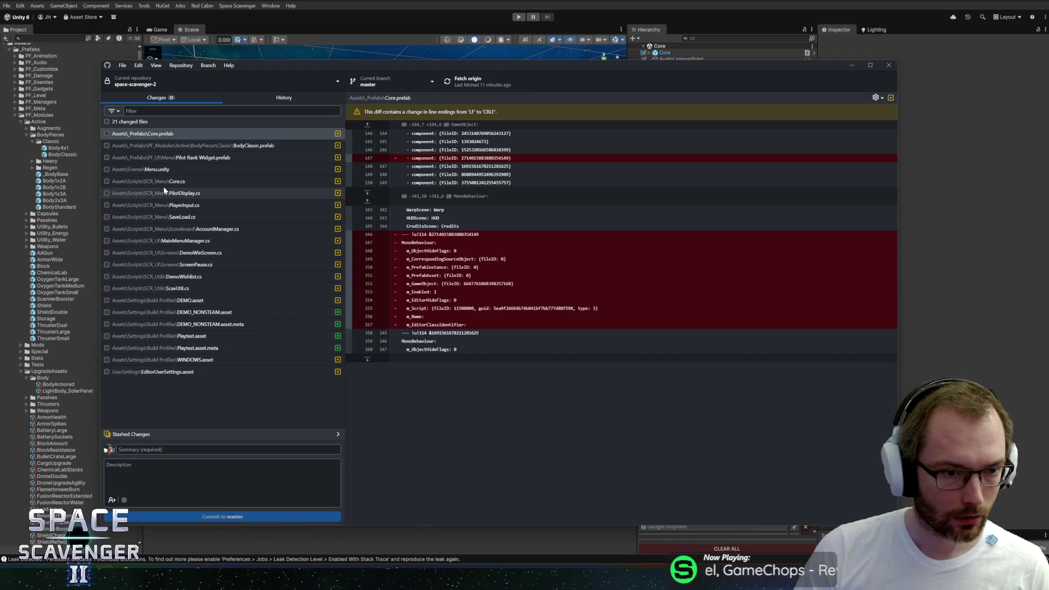
{"action": "left_click", "coordinate": [160, 216]}
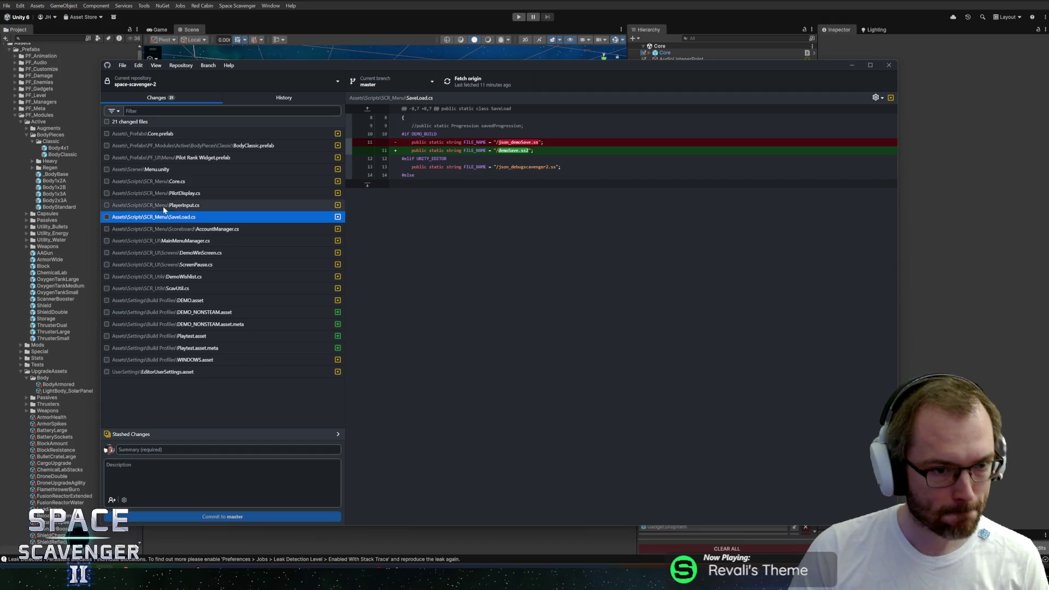
{"action": "left_click", "coordinate": [193, 147]}
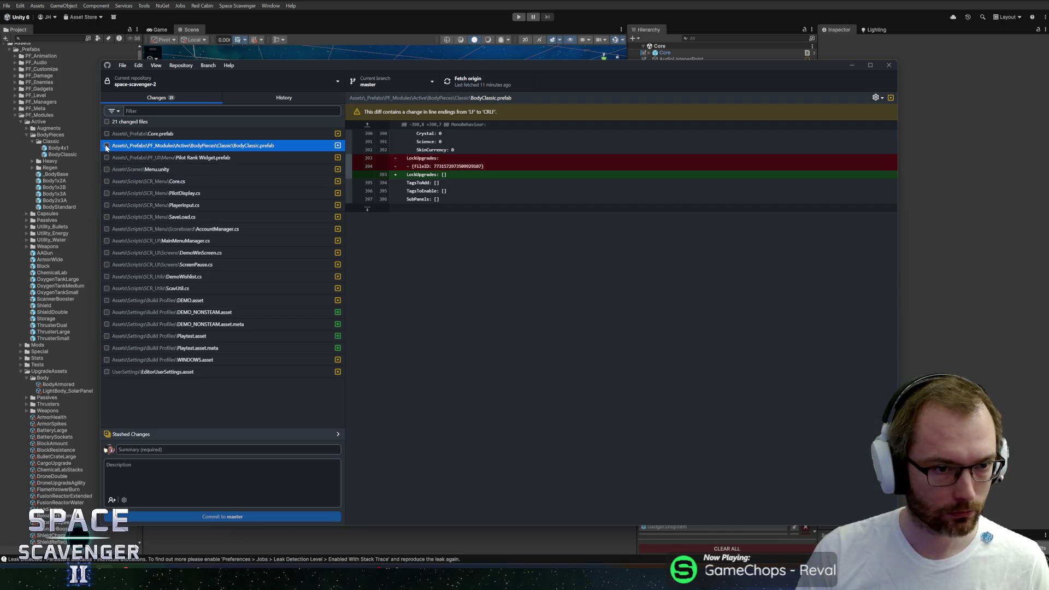
{"action": "left_click", "coordinate": [107, 121]}
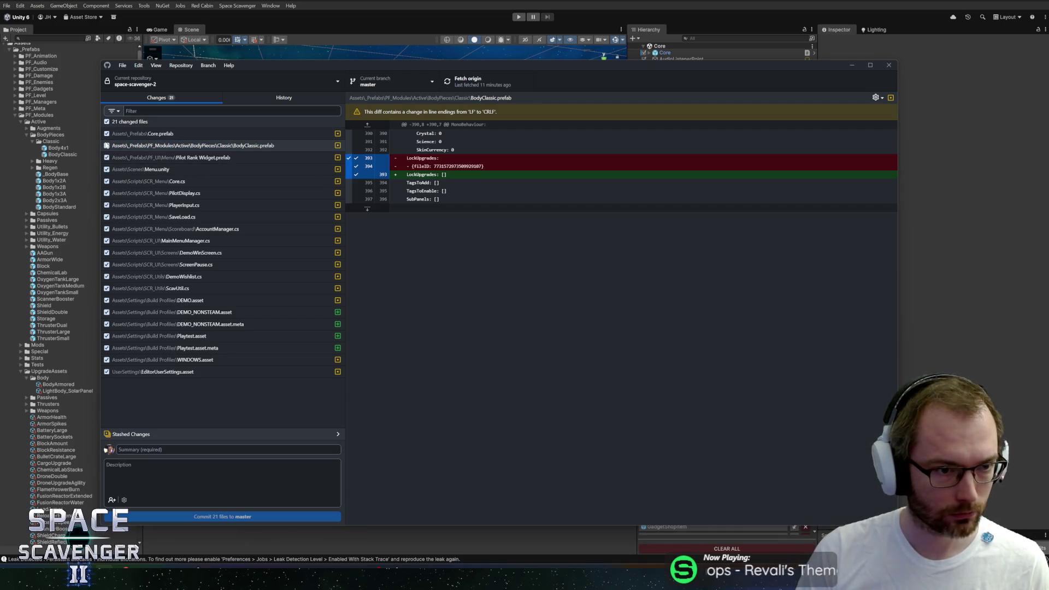
{"action": "left_click", "coordinate": [107, 146]}
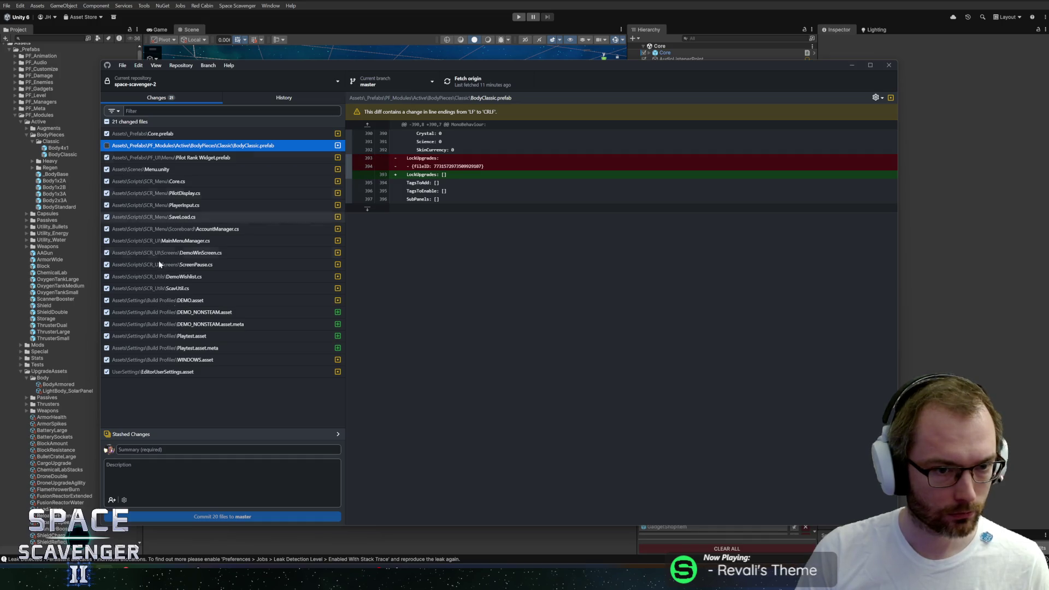
- Enter the commit summary 'Added non-steam version of Demo to Build Profiles'
{"action": "left_click", "coordinate": [145, 448]}
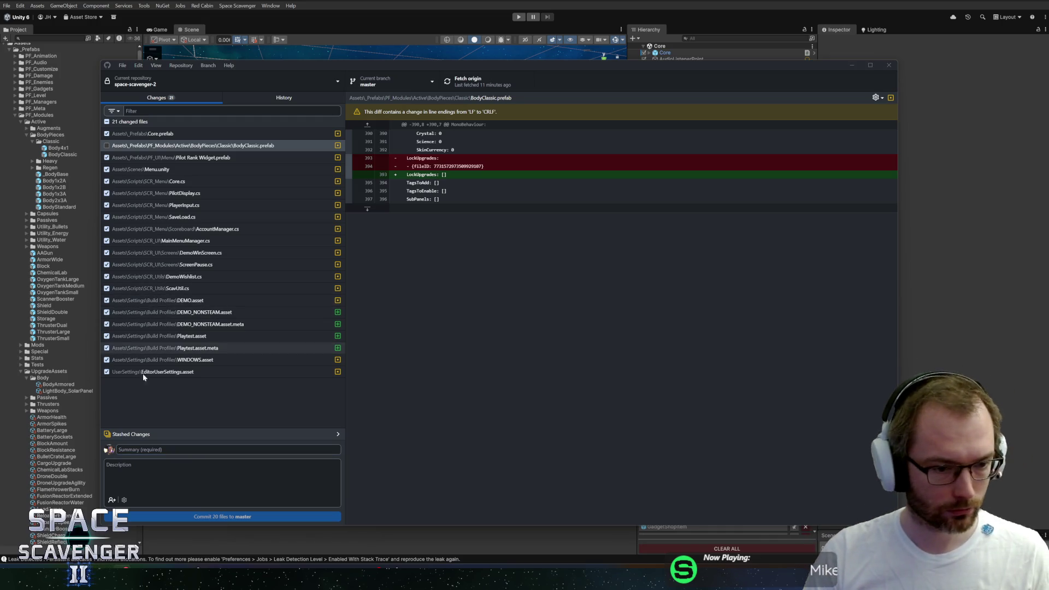
{"action": "left_click", "coordinate": [142, 449]}
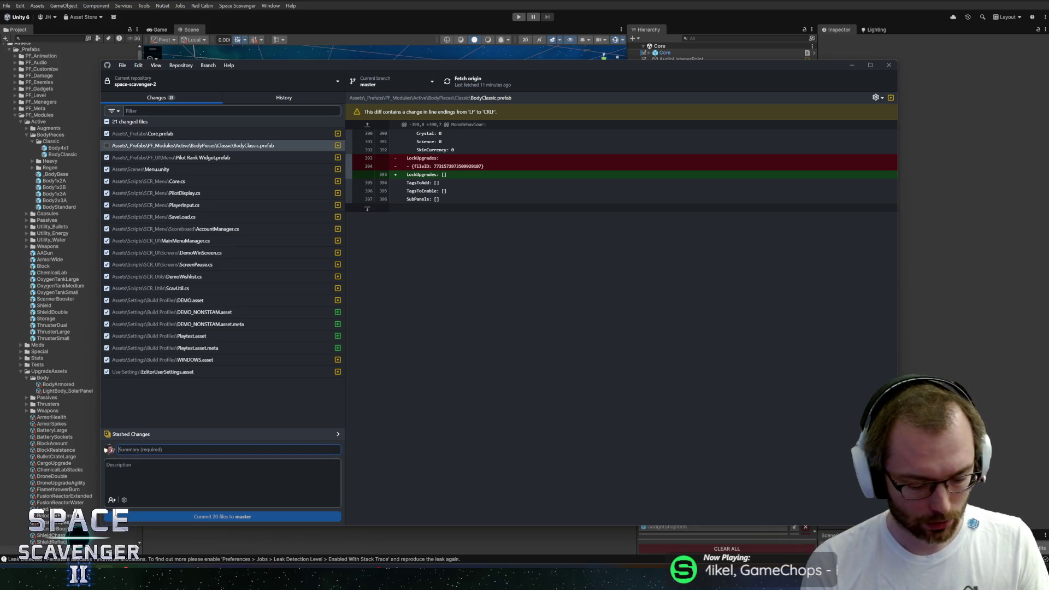
{"action": "type", "text": "Added n"}
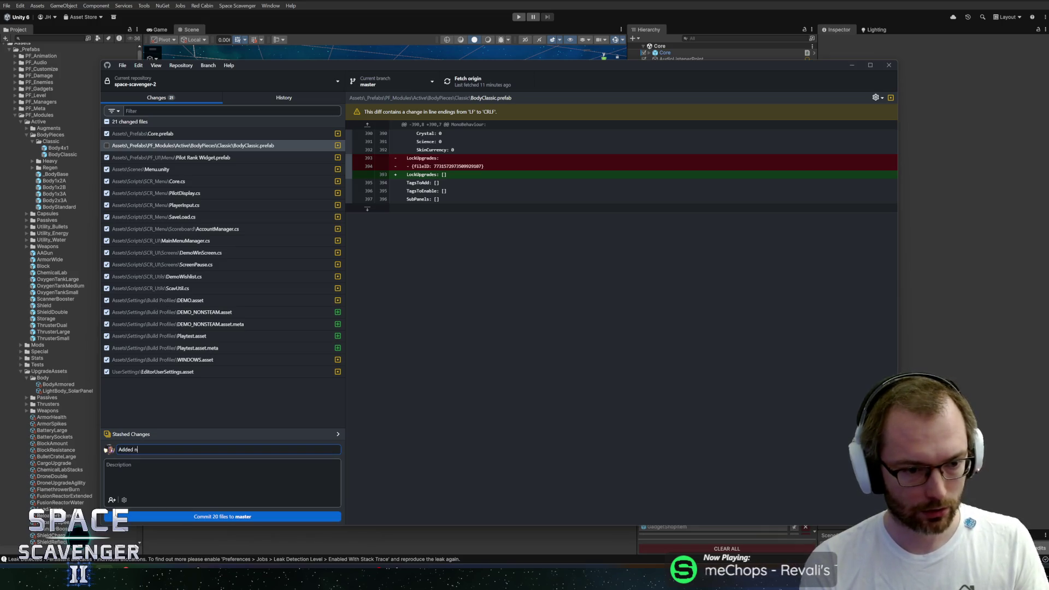
{"action": "type", "text": "on-am version"}
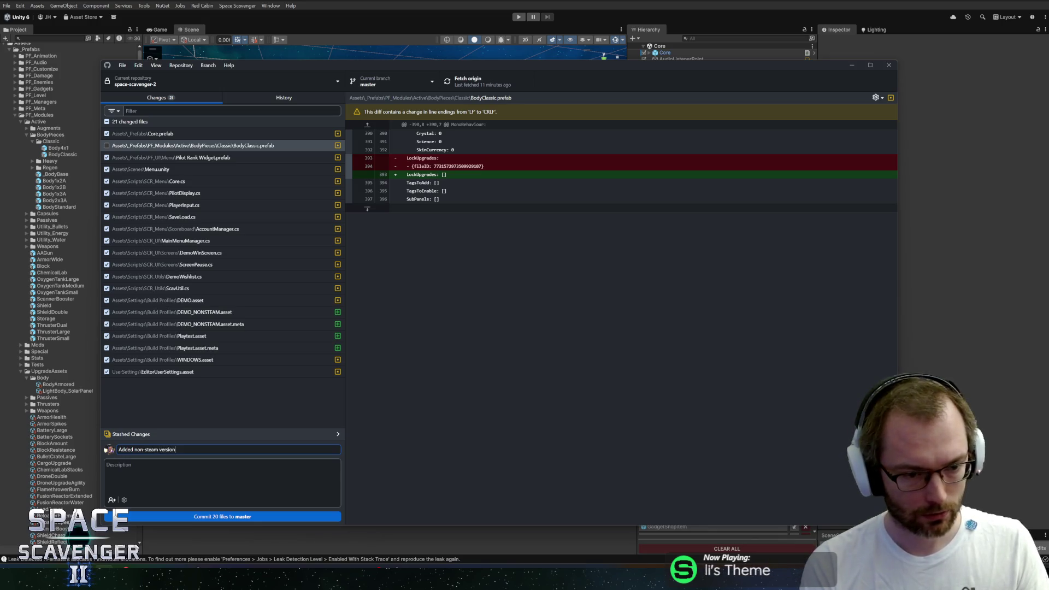
{"action": "type", "text": " of Demo"}
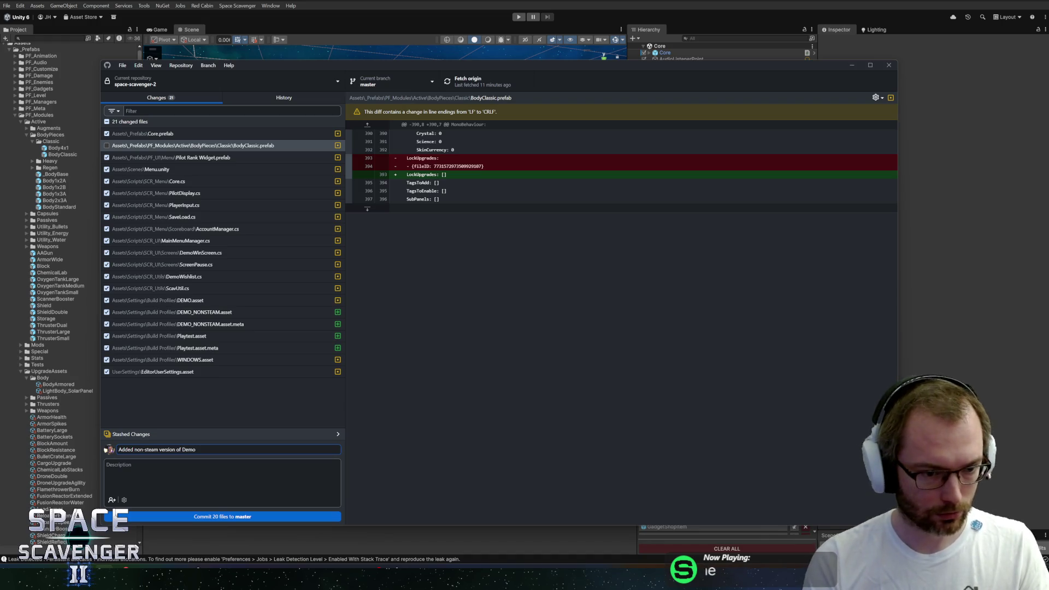
{"action": "type", "text": "tpo"}
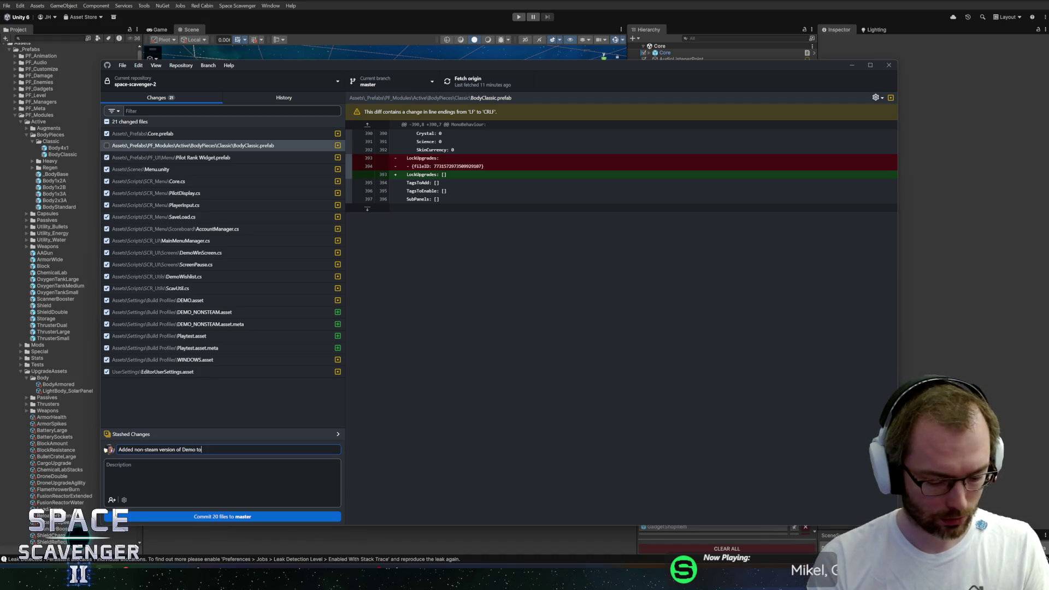
{"action": "type", "text": "d Profiles"}
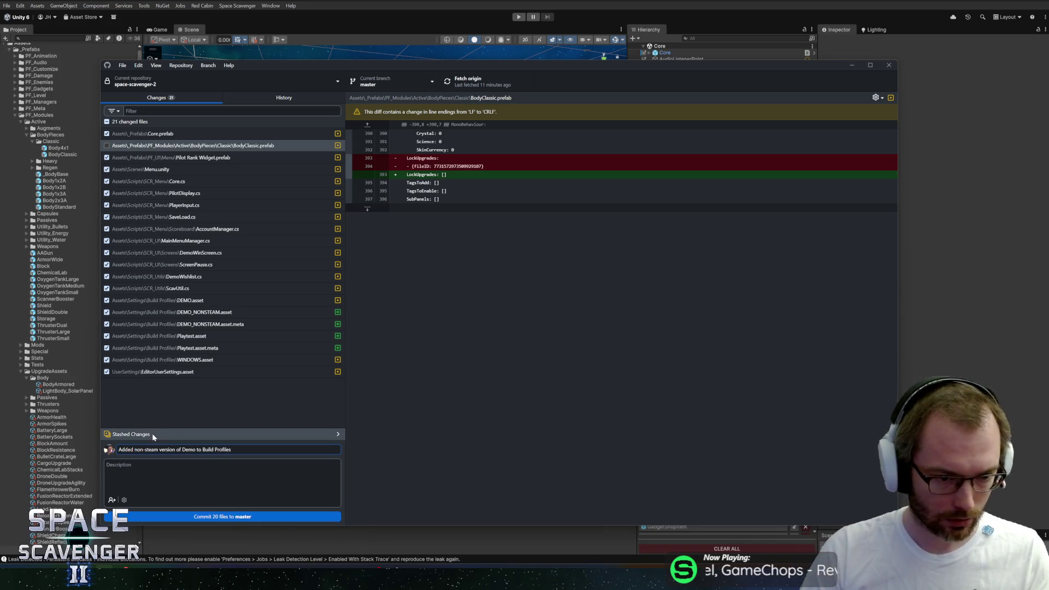
{"action": "key", "text": "alt+Tab"}
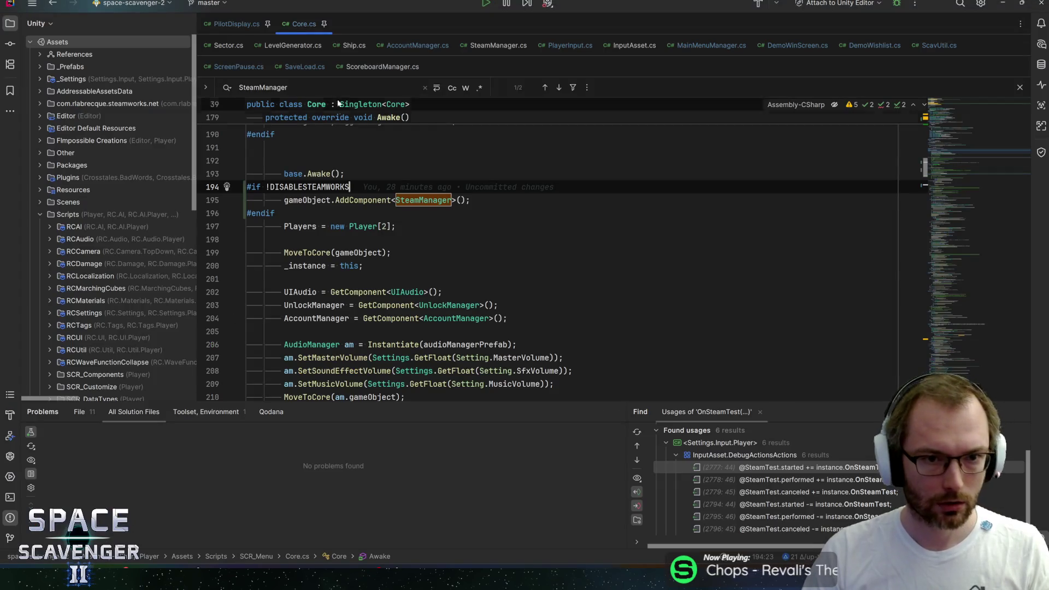
- Open PilotDisplay.cs and select Awake's #if DEMO_BUILD CreateUserFixed block, lines 59–61
{"action": "left_click", "coordinate": [237, 24]}
{"action": "scroll", "coordinate": [491, 245], "scroll_direction": "up", "scroll_amount": 5}
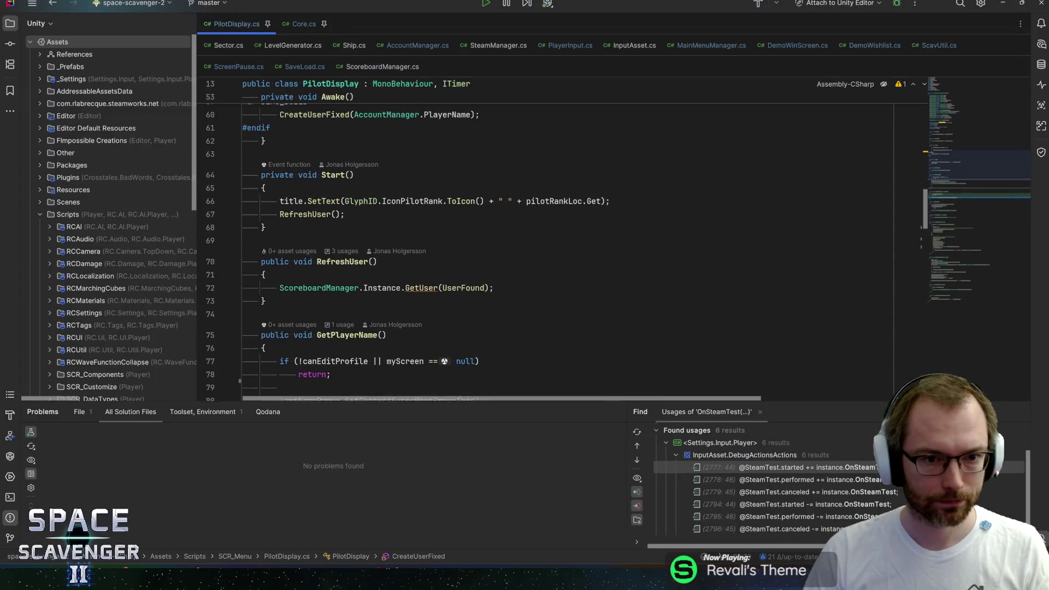
{"action": "scroll", "coordinate": [437, 246], "scroll_direction": "up", "scroll_amount": 3}
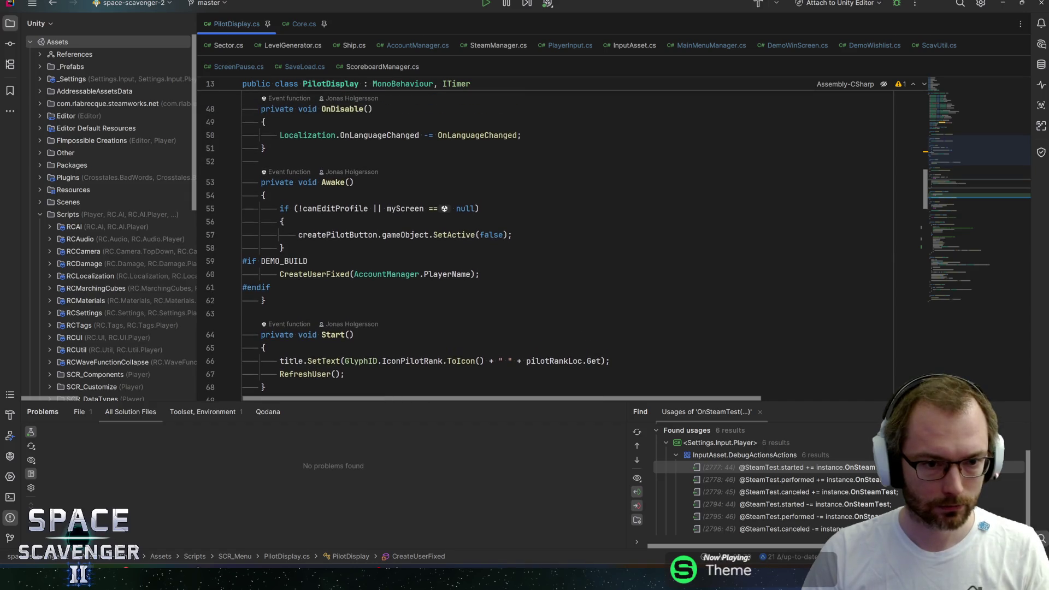
{"action": "left_click", "coordinate": [284, 262]}
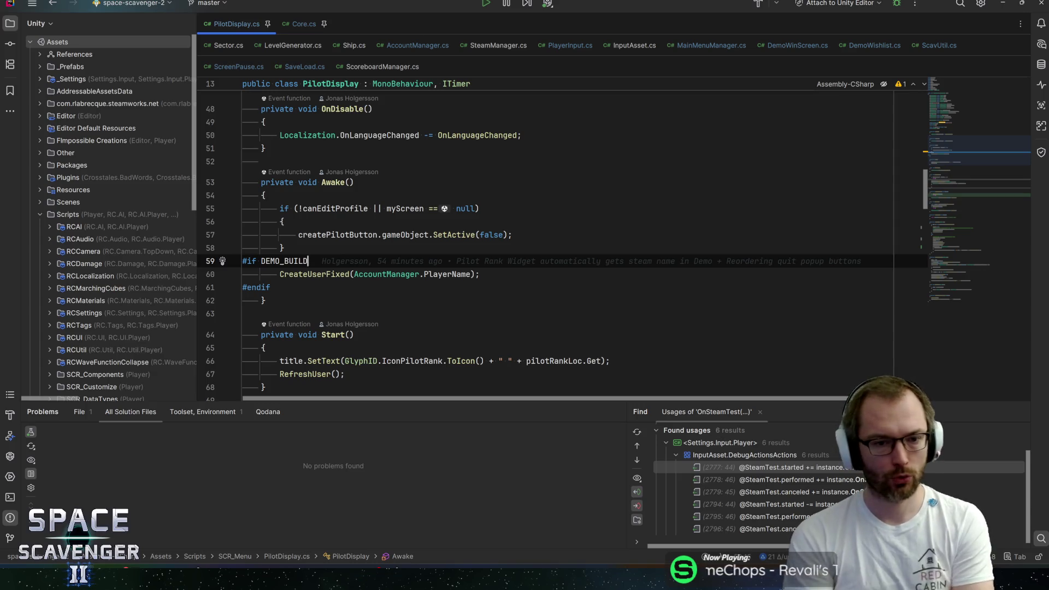
{"action": "left_click_drag", "start_coordinate": [270, 288], "coordinate": [195, 264]}
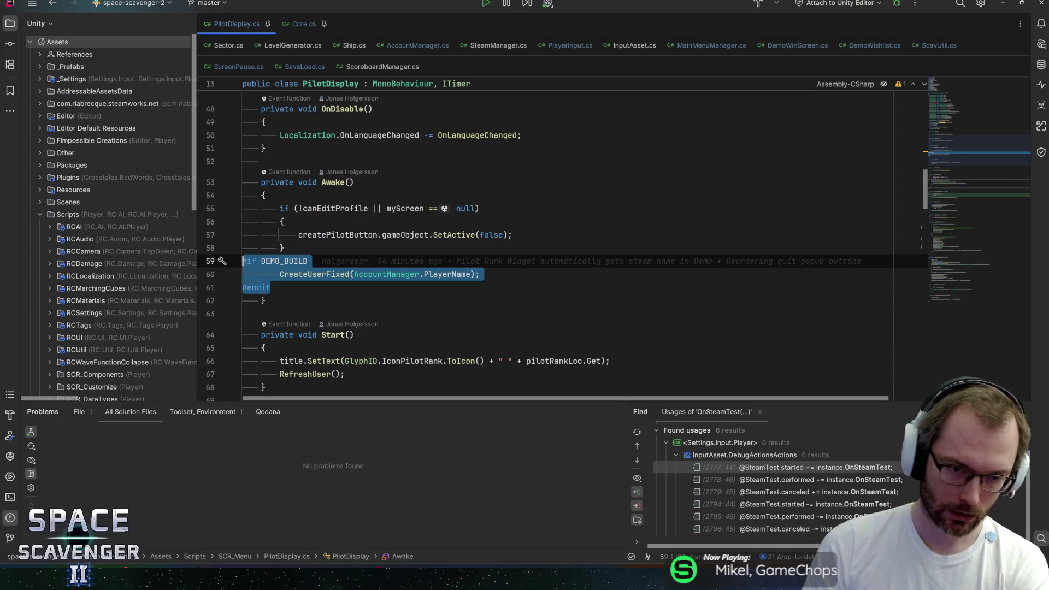
- Check the CreateUserFixed and CreateUser declarations in ScoreboardManager.cs, then return to line 60
{"action": "left_click", "coordinate": [331, 274]}
{"action": "key", "text": "ctrl+b"}
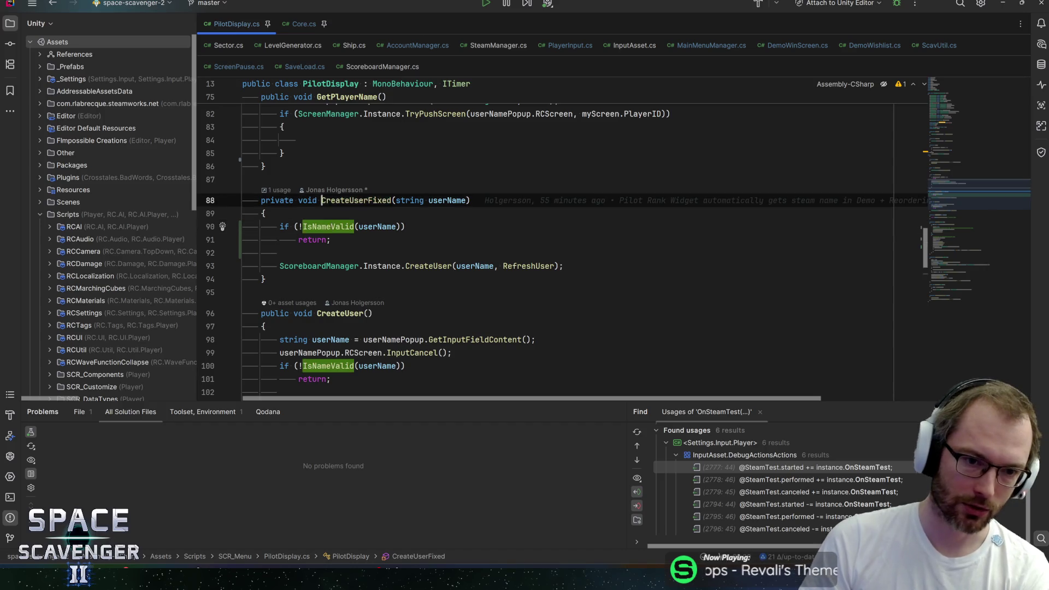
{"action": "key", "text": "ctrl+alt+Left"}
{"action": "left_click_drag", "start_coordinate": [469, 274], "coordinate": [363, 274]}
{"action": "left_click", "coordinate": [336, 274]}
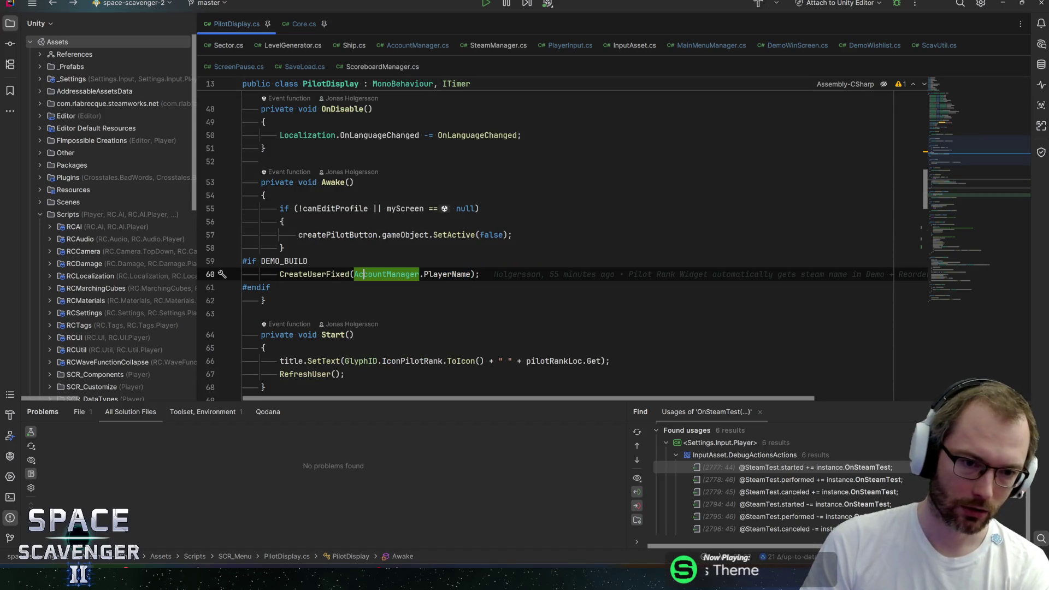
{"action": "left_click", "coordinate": [336, 274], "text": "ctrl"}
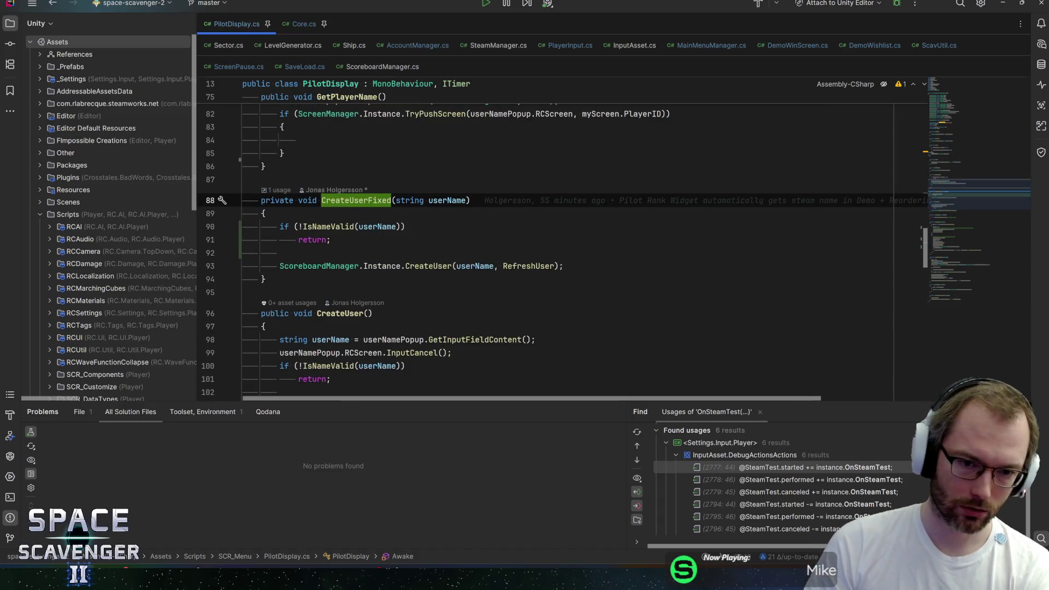
{"action": "left_click", "coordinate": [428, 266]}
{"action": "left_click", "coordinate": [429, 266], "text": "ctrl"}
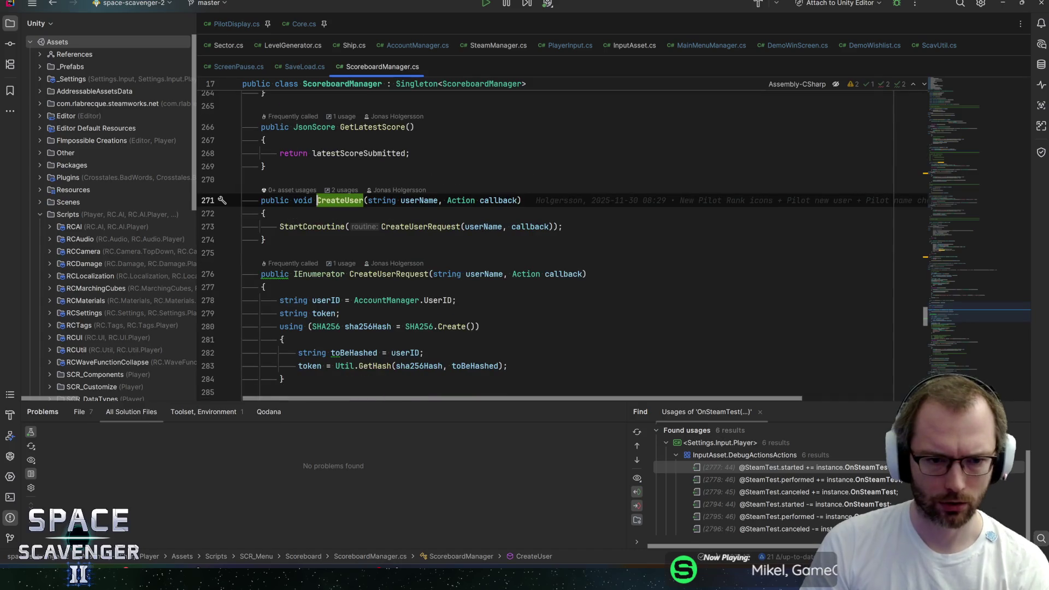
{"action": "key", "text": "ctrl+alt+Left"}
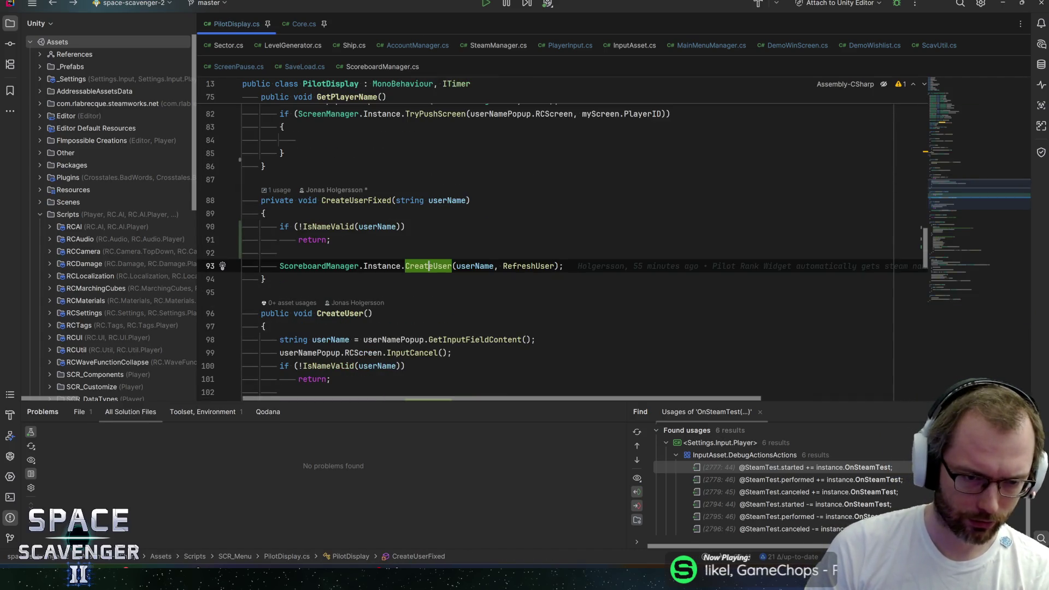
{"action": "key", "text": "ctrl+alt+Left"}
{"action": "key", "text": "ctrl+alt+Left"}
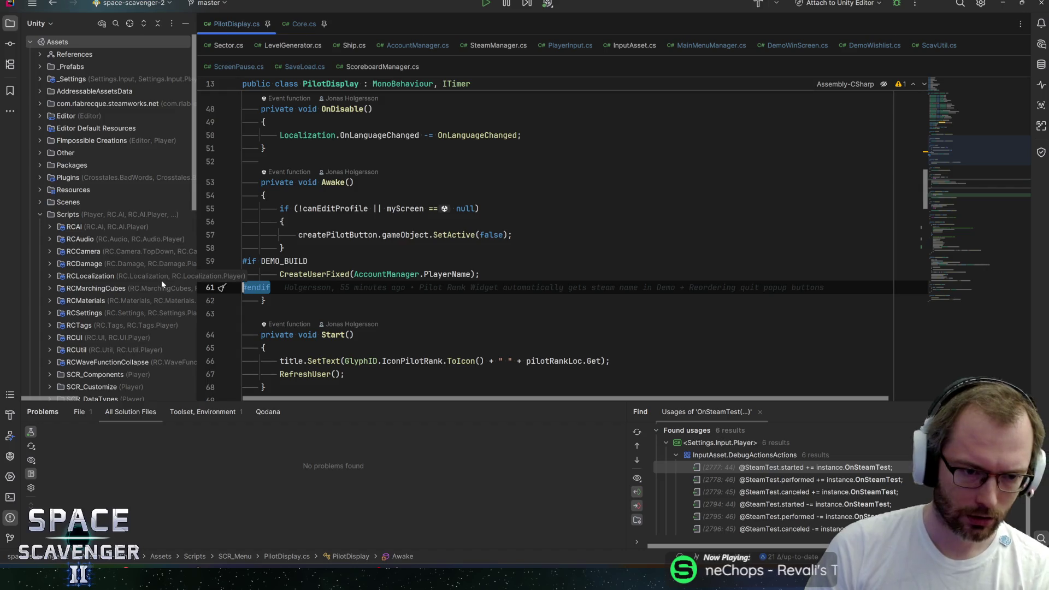
- Delete the #if DEMO_BUILD CreateUserFixed block and save PilotDisplay.cs
{"action": "key", "text": "ctrl+y"}
{"action": "key", "text": "ctrl+y"}
{"action": "key", "text": "ctrl+y"}
{"action": "key", "text": "ctrl+s"}
{"action": "key", "text": "Up"}
{"action": "key", "text": "End"}
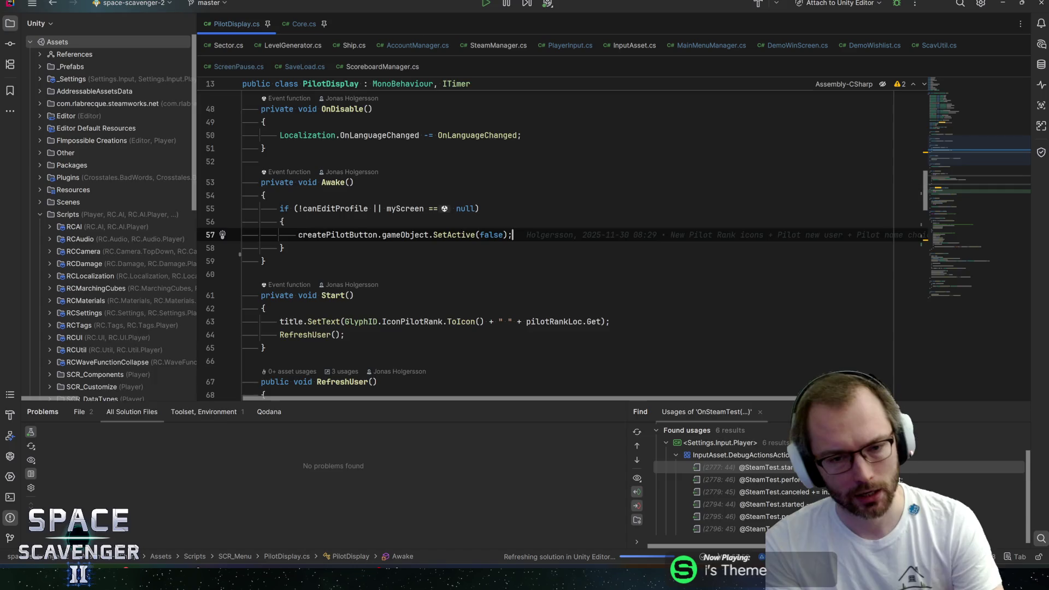
{"action": "key", "text": "alt+Tab"}
{"action": "key", "text": "alt+Tab"}
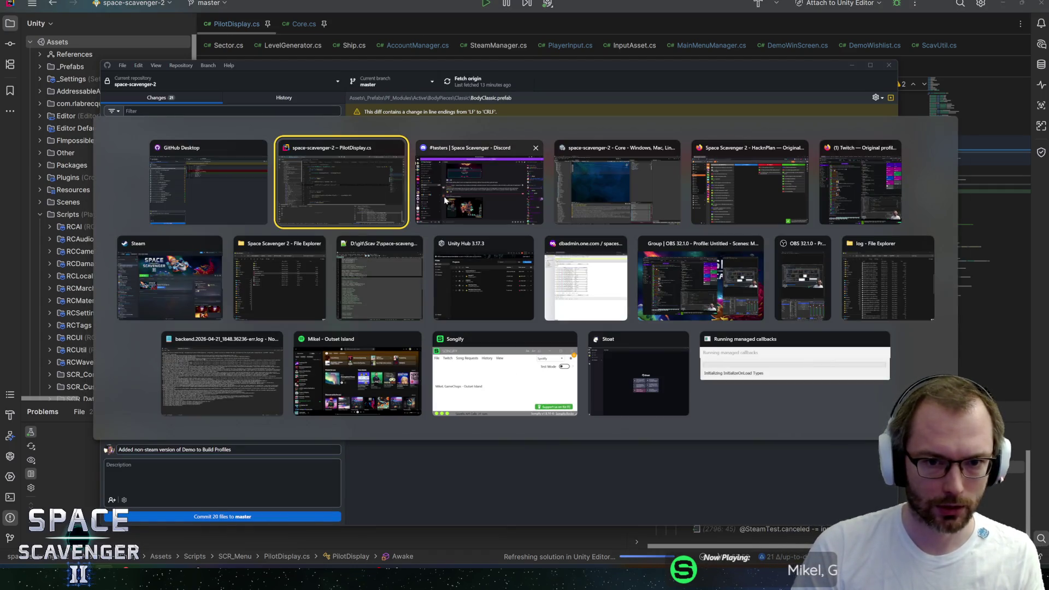
- Commit the 20 Demo build-profile files to master
{"action": "key", "text": "Escape"}
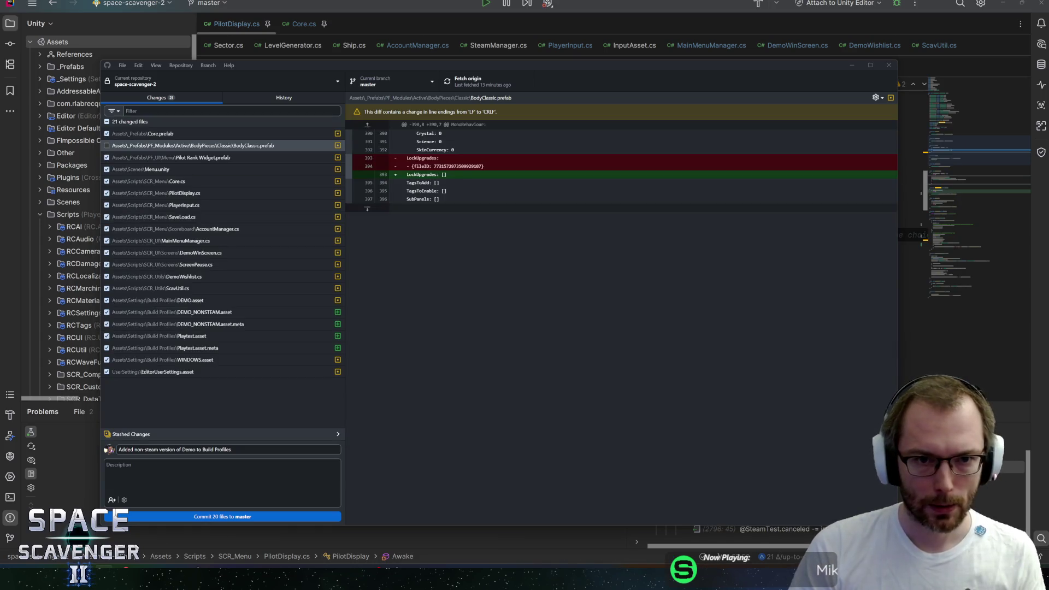
{"action": "key", "text": "alt+Tab"}
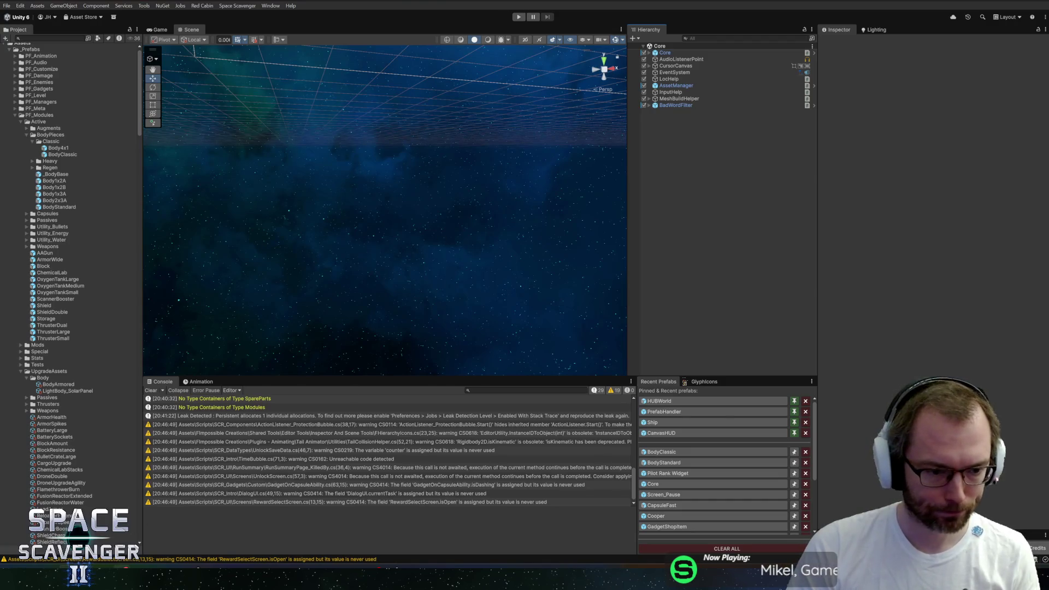
{"action": "key", "text": "alt+Tab"}
{"action": "left_click", "coordinate": [193, 519]}
- Commit BodyClassic.prefab alone as the Classic Body Upgrade lock fix, then push to origin
{"action": "left_click", "coordinate": [106, 133]}
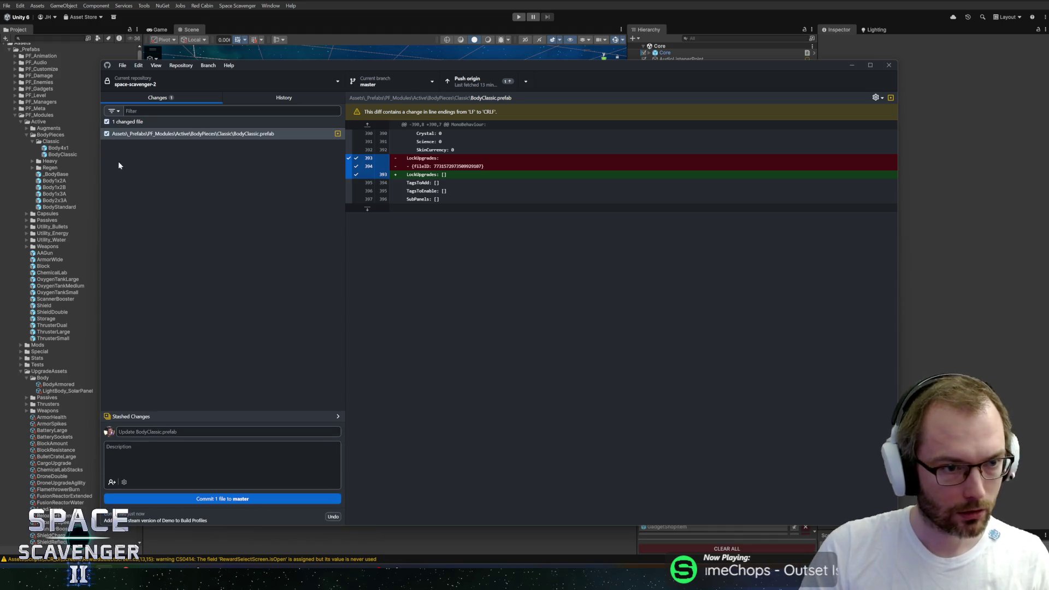
{"action": "left_click", "coordinate": [164, 431]}
{"action": "type", "text": "Fixed bug where Classic Body woud"}
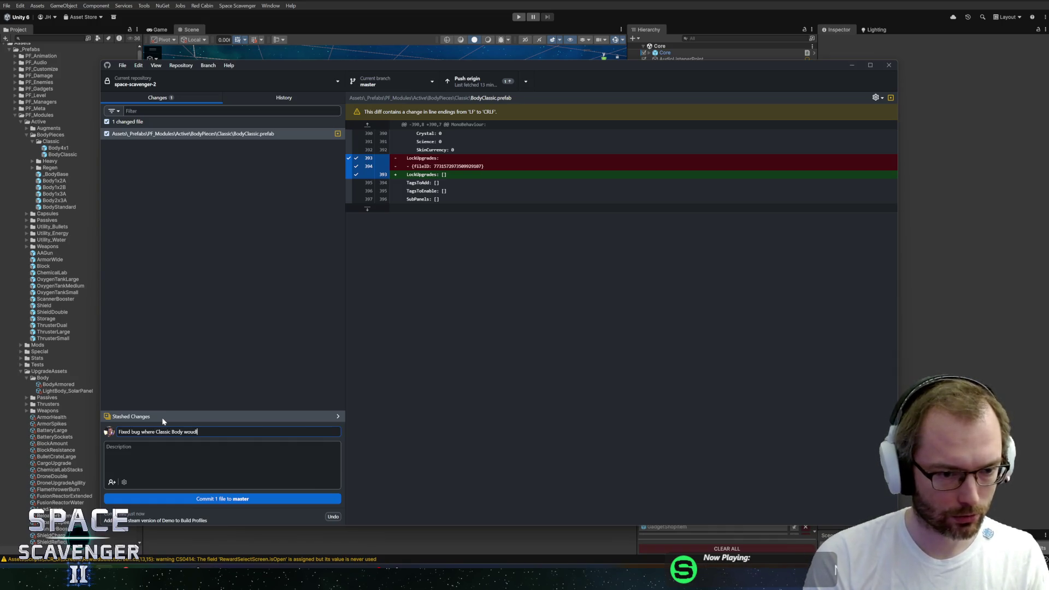
{"action": "key", "text": "BackSpace"}
{"action": "type", "text": "ld say it locked itself"}
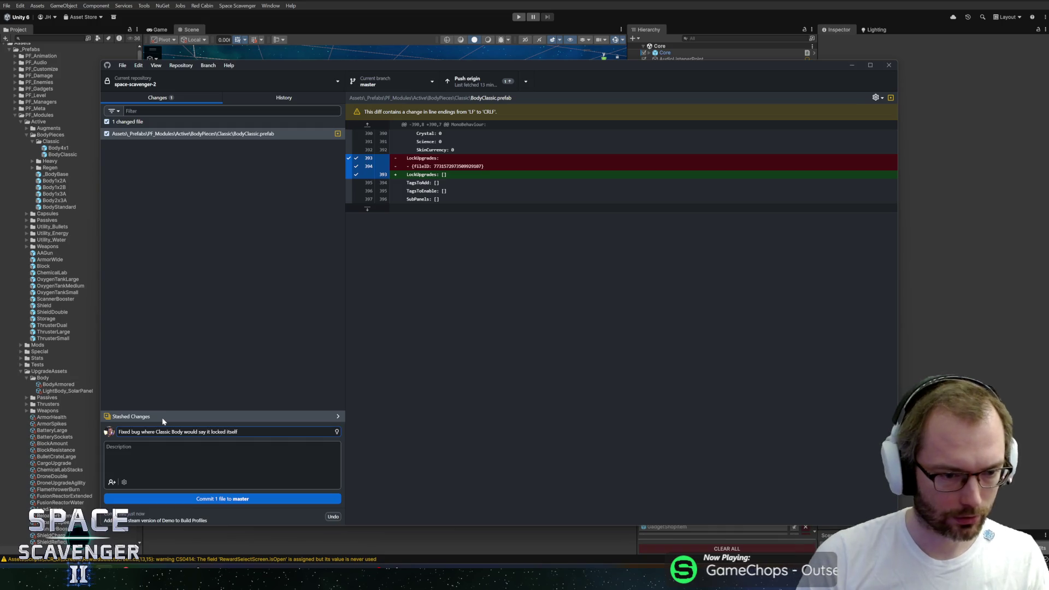
{"action": "type", "text": "Upgrade"}
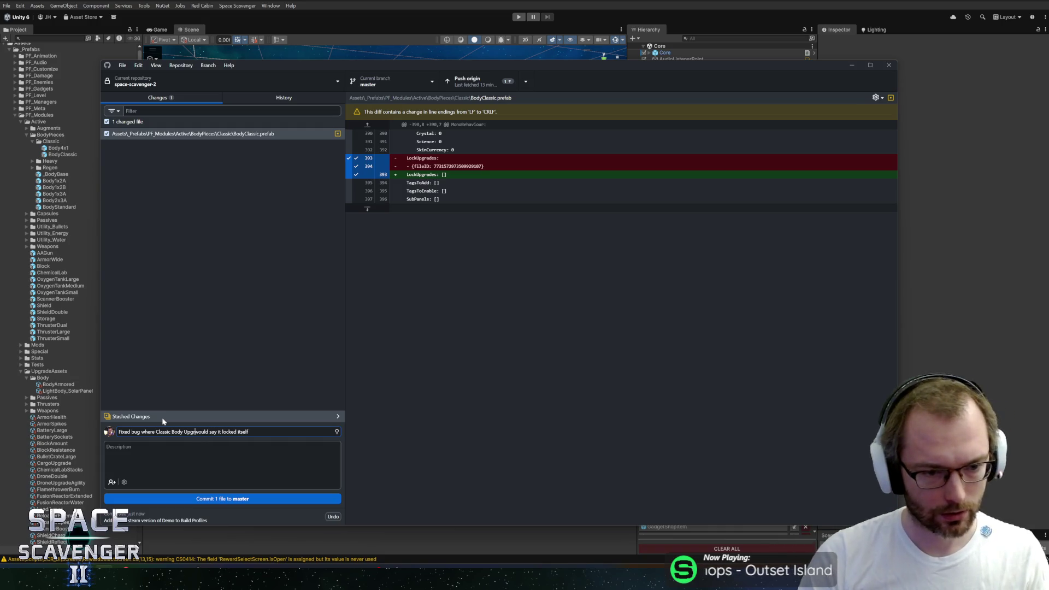
{"action": "left_click", "coordinate": [244, 499]}
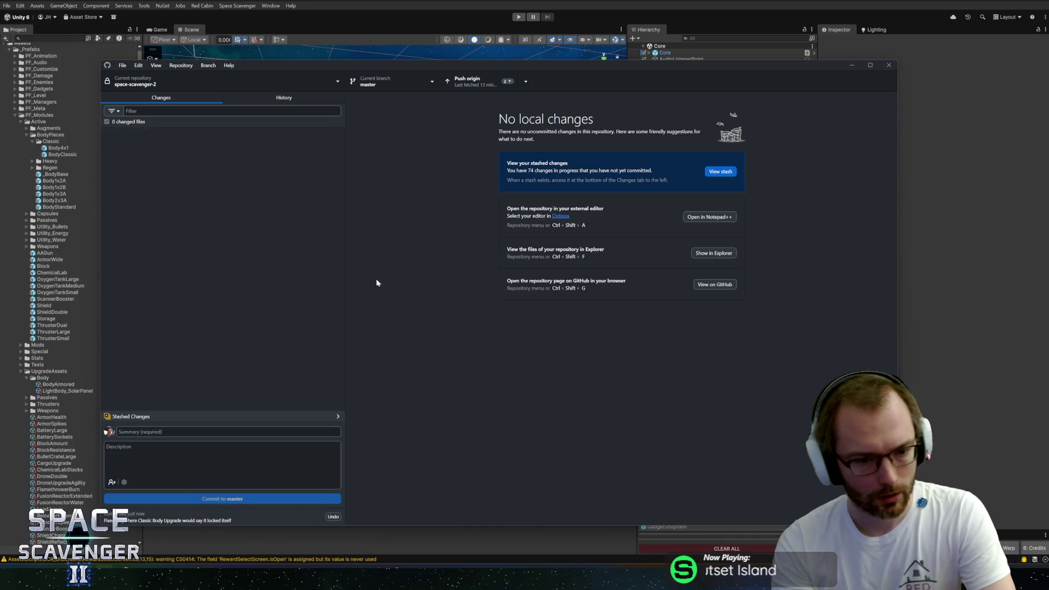
{"action": "left_click", "coordinate": [475, 81]}
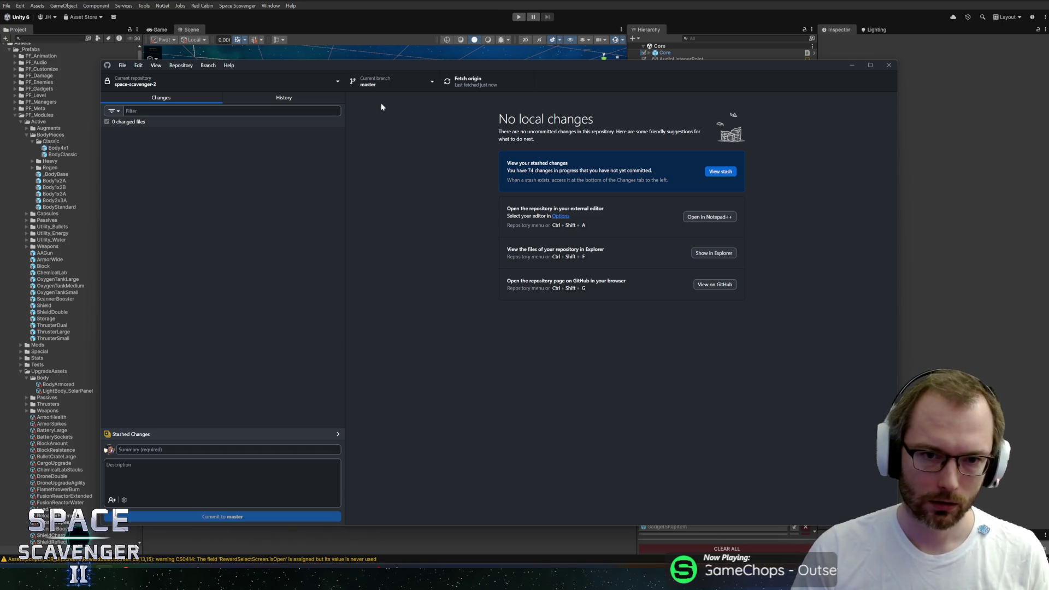
- After the push to origin finishes, bring the Unity editor with the Core scene back to front
{"action": "left_click", "coordinate": [400, 2]}
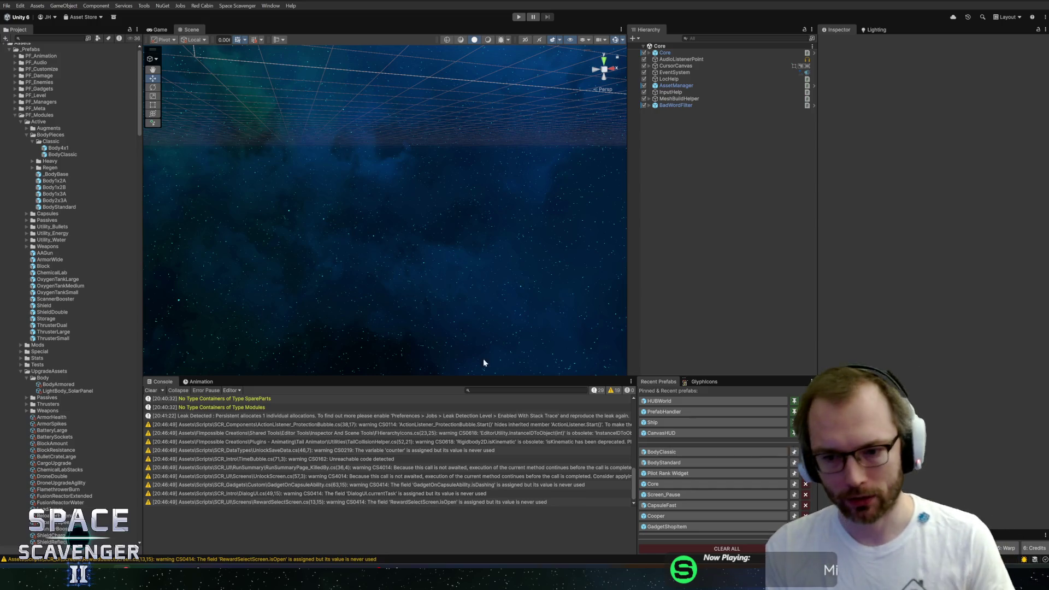
- Enlarge the Unity Console and open the DialogUI.cs(49,15) unused currentTask warning in Rider
{"action": "left_click_drag", "start_coordinate": [552, 376], "coordinate": [554, 360]}
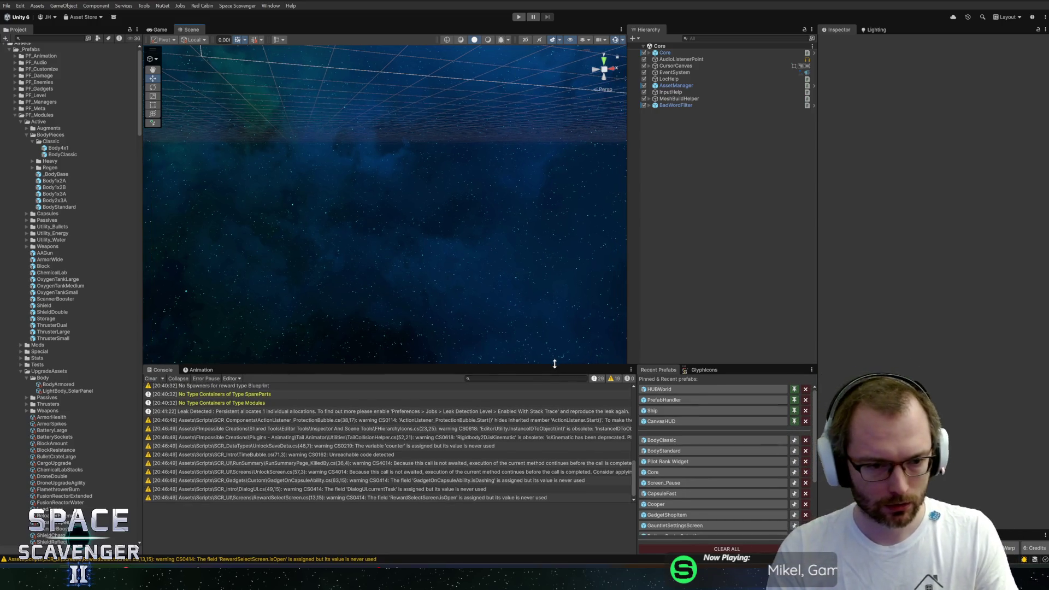
{"action": "double_click", "coordinate": [256, 487]}
{"action": "left_click", "coordinate": [350, 192]}
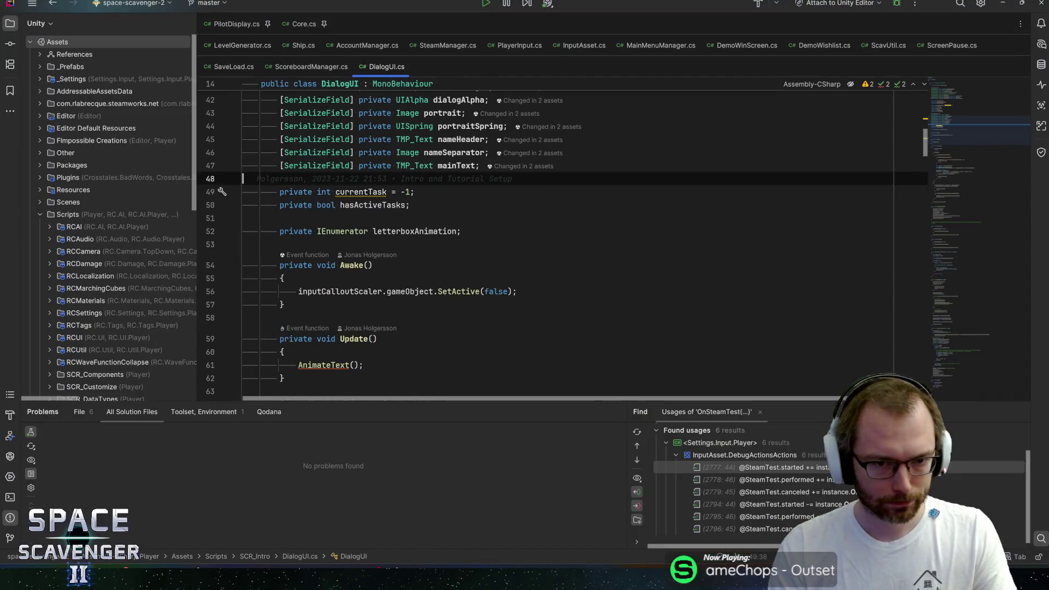
- Confirm currentTask is unused, delete its line 49 declaration, and let Unity recompile
{"action": "key", "text": "alt+Return"}
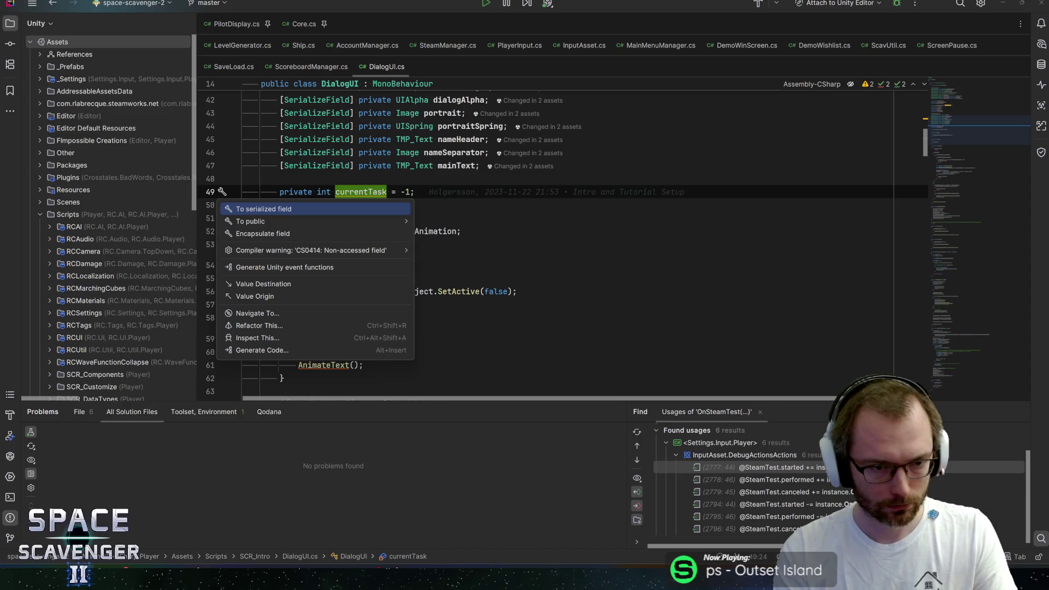
{"action": "key", "text": "Escape"}
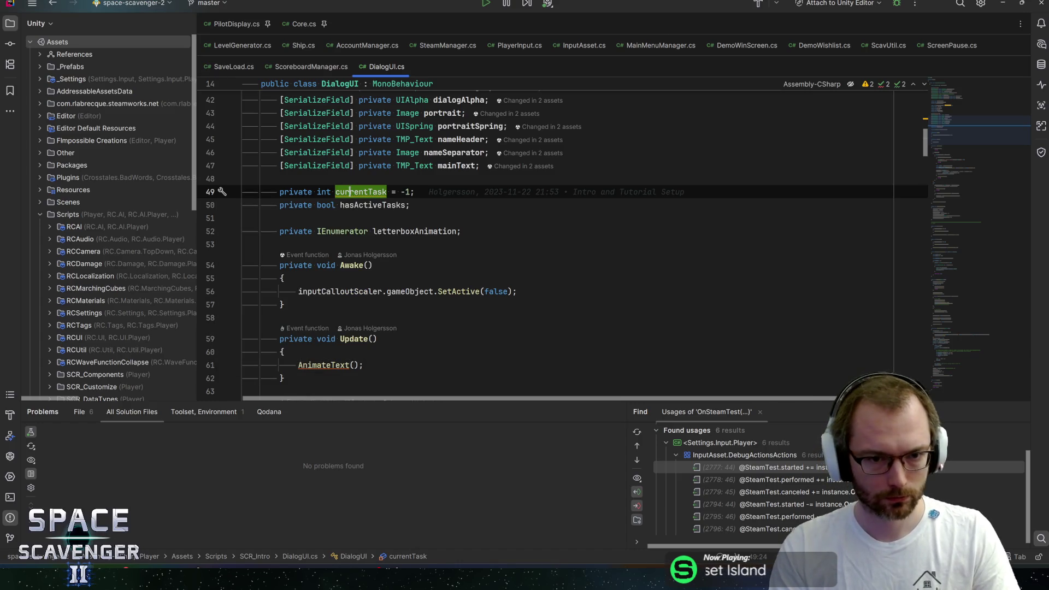
{"action": "mouse_move", "coordinate": [350, 191]}
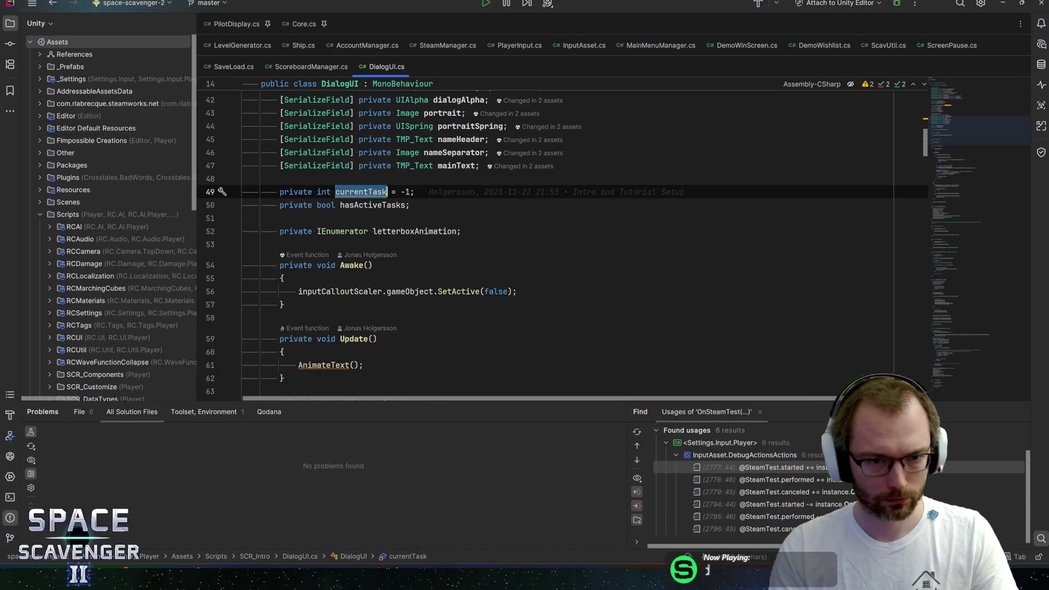
{"action": "key", "text": "ctrl+f"}
{"action": "scroll", "coordinate": [360, 196], "scroll_direction": "up", "scroll_amount": 1}
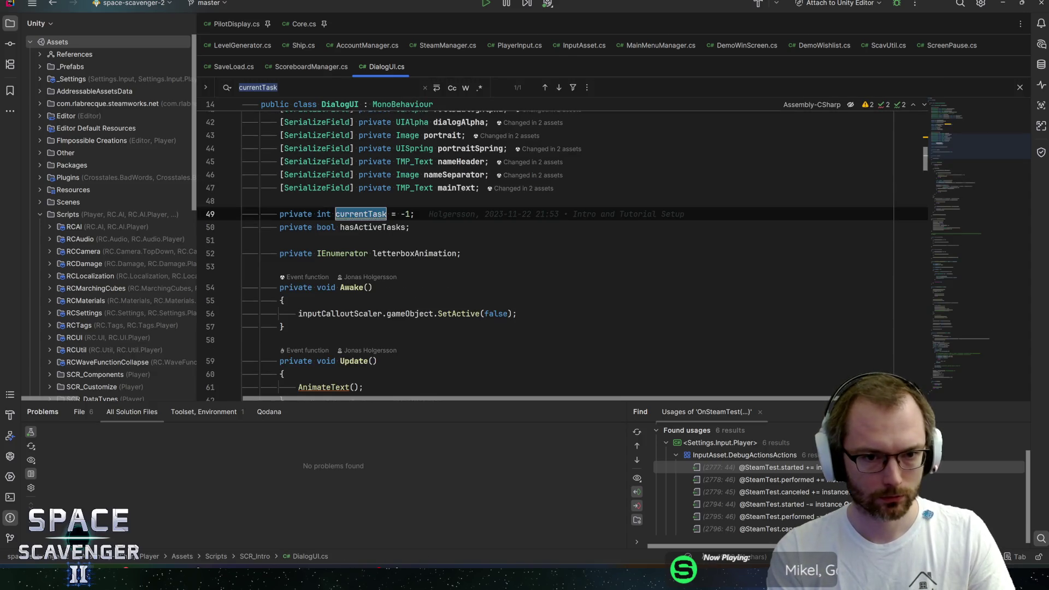
{"action": "key", "text": "Escape"}
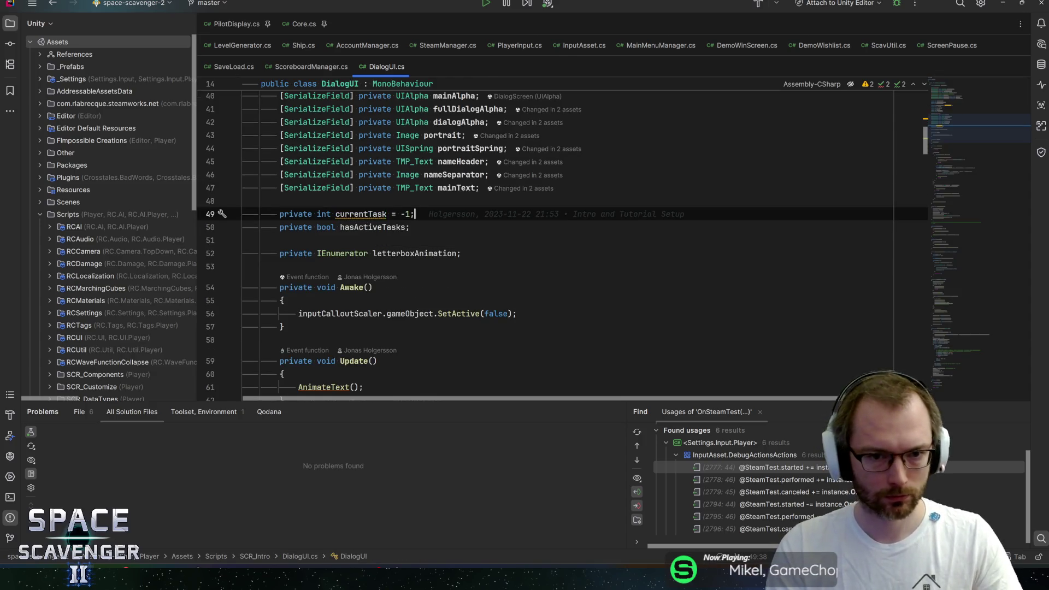
{"action": "key", "text": "ctrl+x"}
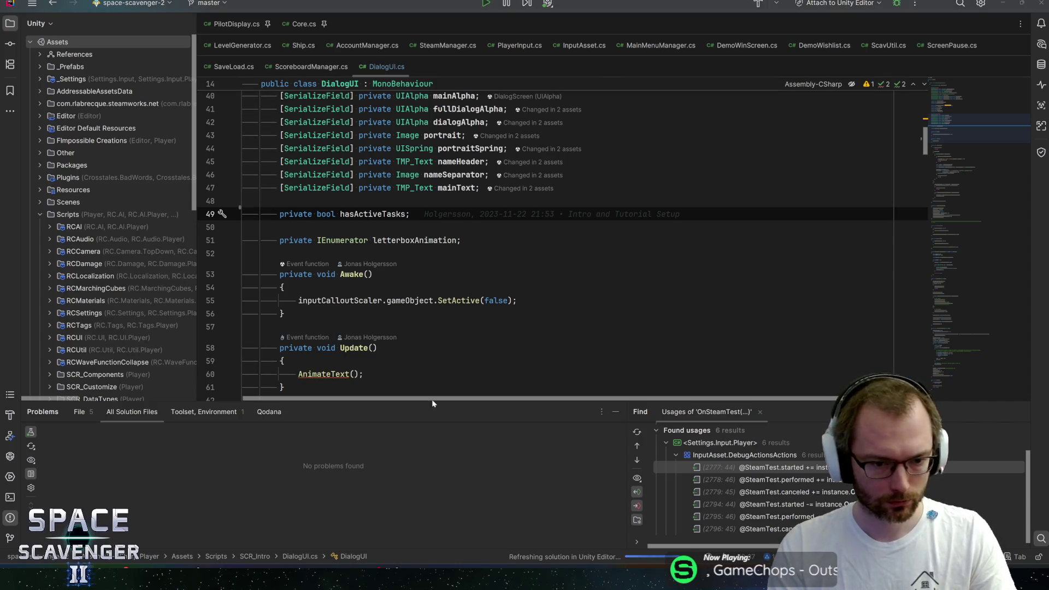
{"action": "key", "text": "alt+Tab"}
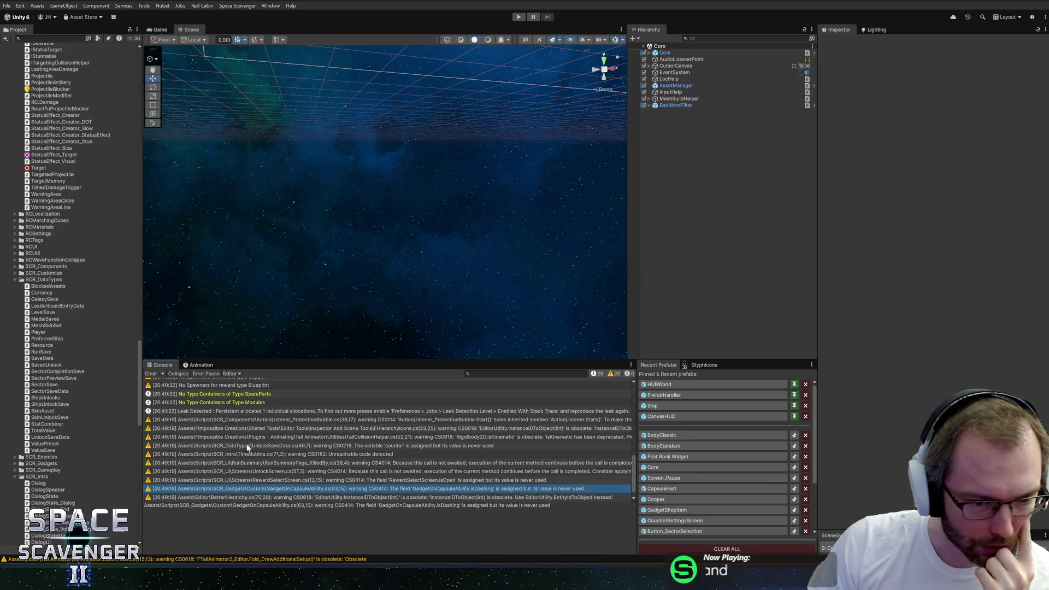
- Open the UnlockSaveData.cs unused counter warning and check counter's uses and DialogUI.cs #if blocks
{"action": "double_click", "coordinate": [249, 445]}
{"action": "double_click", "coordinate": [314, 192]}
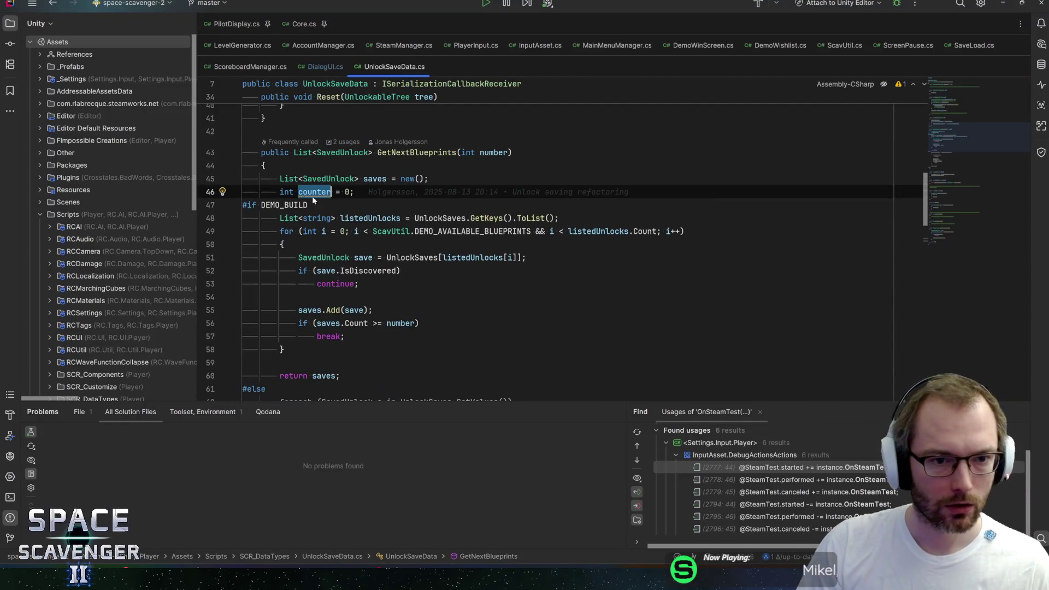
{"action": "key", "text": "ctrl+f"}
{"action": "key", "text": "Return"}
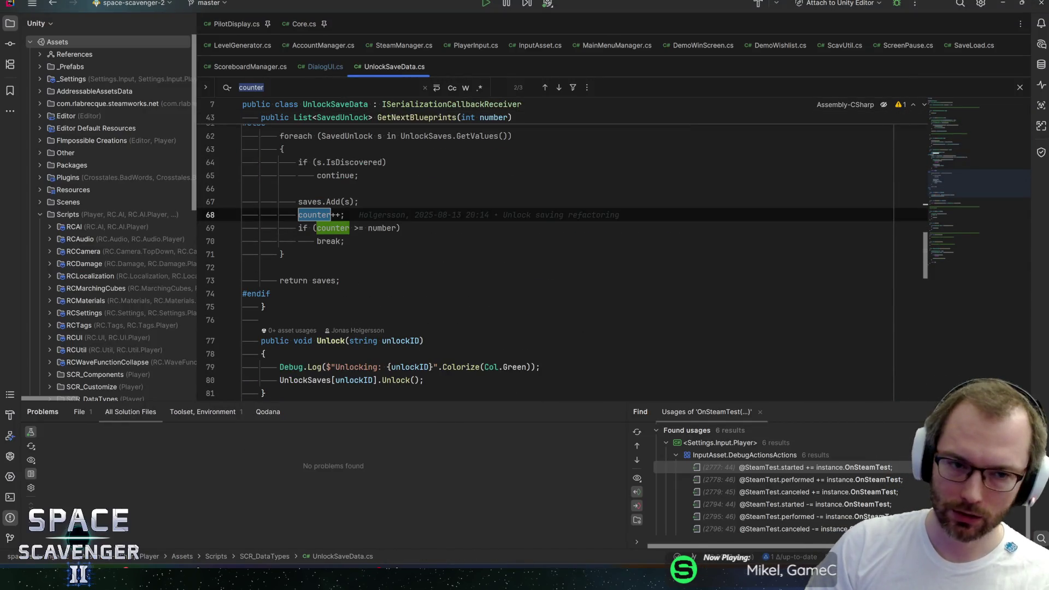
{"action": "left_click", "coordinate": [322, 67]}
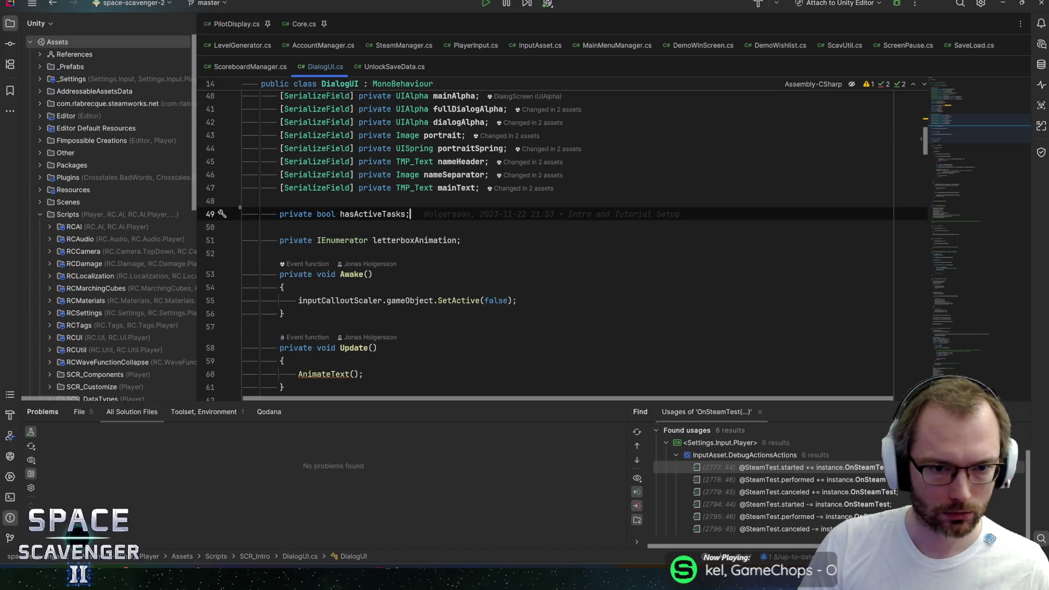
{"action": "key", "text": "ctrl+f"}
{"action": "type", "text": "#if"}
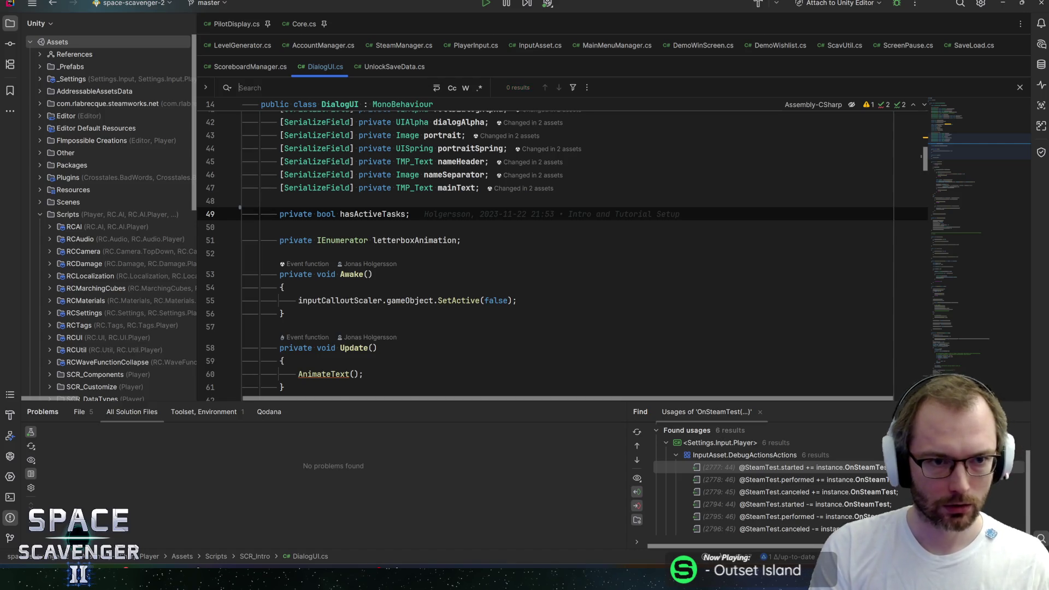
{"action": "key", "text": "Escape"}
{"action": "left_click", "coordinate": [389, 67]}
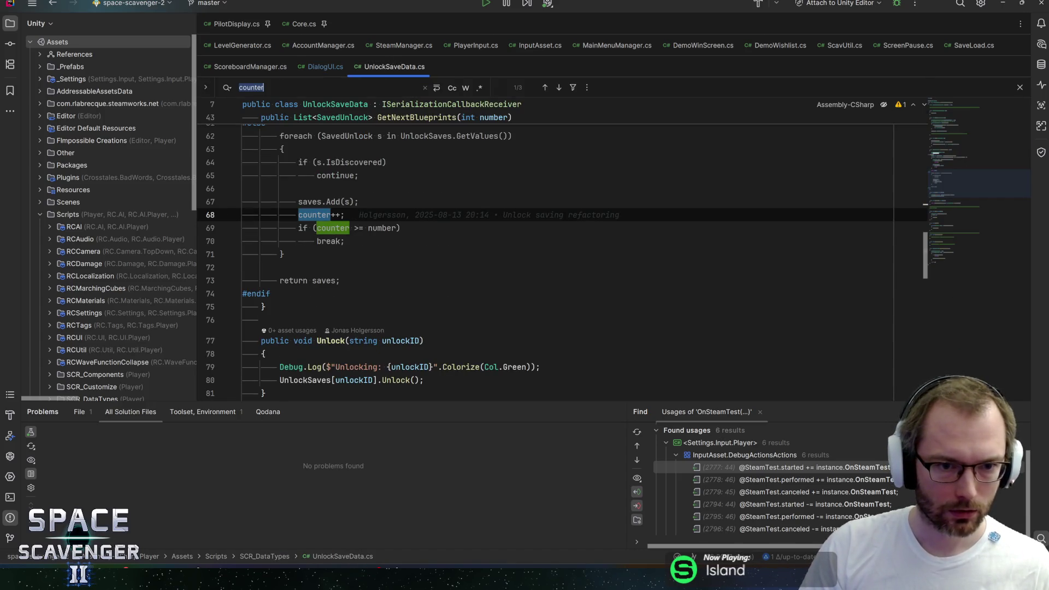
{"action": "key", "text": "shift+F3"}
- Suppress the CS0219 warning on counter with #pragma lines and save UnlockSaveData.cs
{"action": "left_click", "coordinate": [314, 280]}
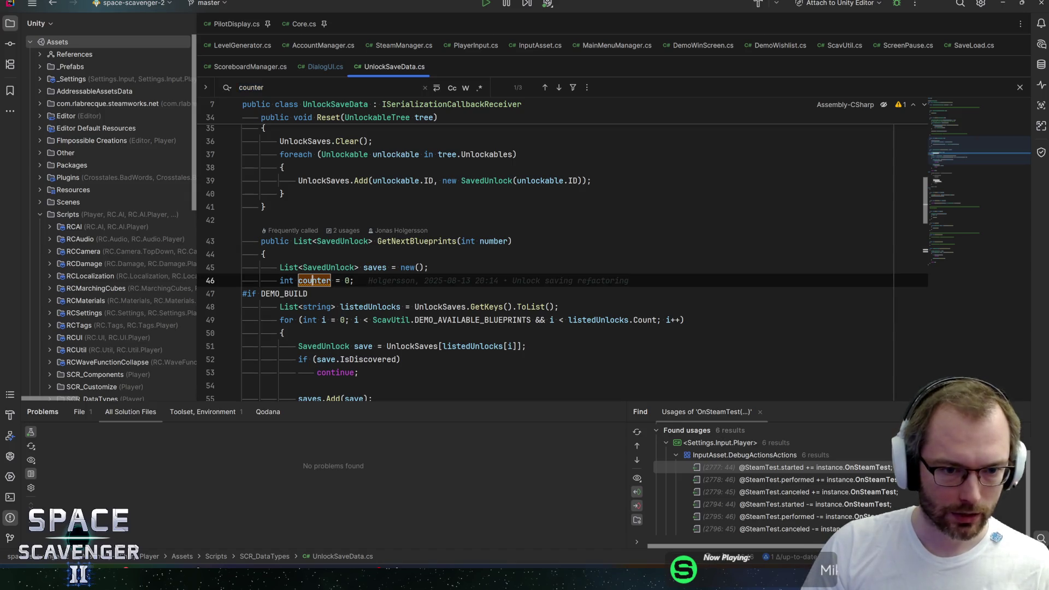
{"action": "key", "text": "alt+Return"}
{"action": "key", "text": "Down"}
{"action": "key", "text": "Down"}
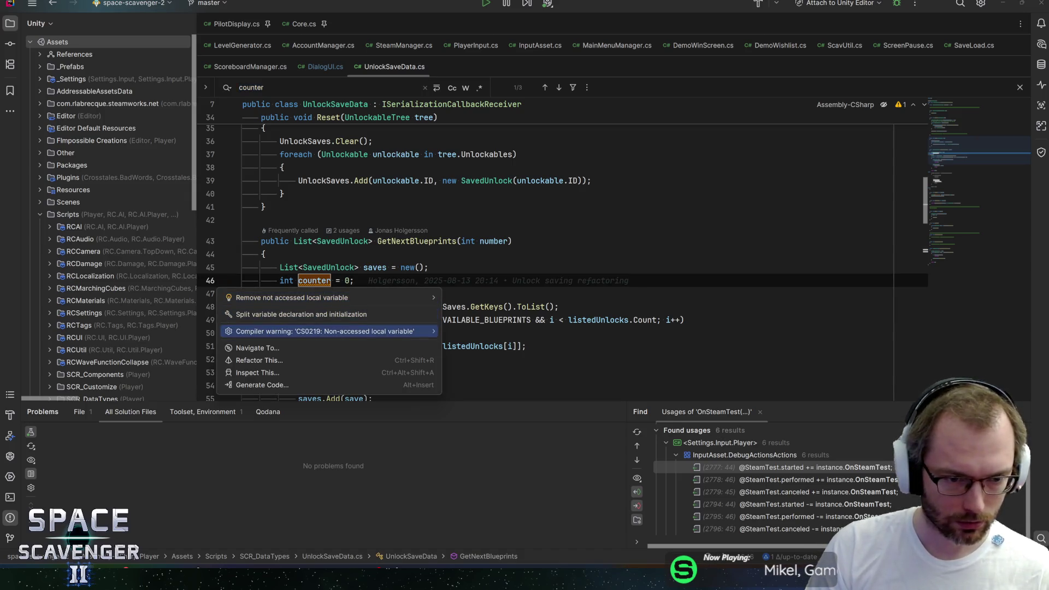
{"action": "key", "text": "Right"}
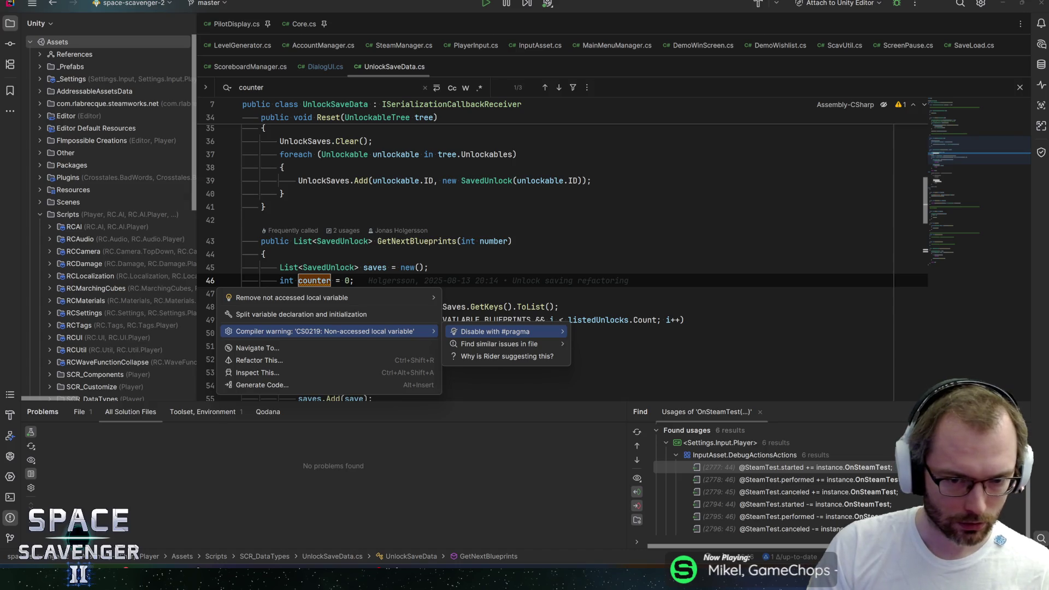
{"action": "key", "text": "Right"}
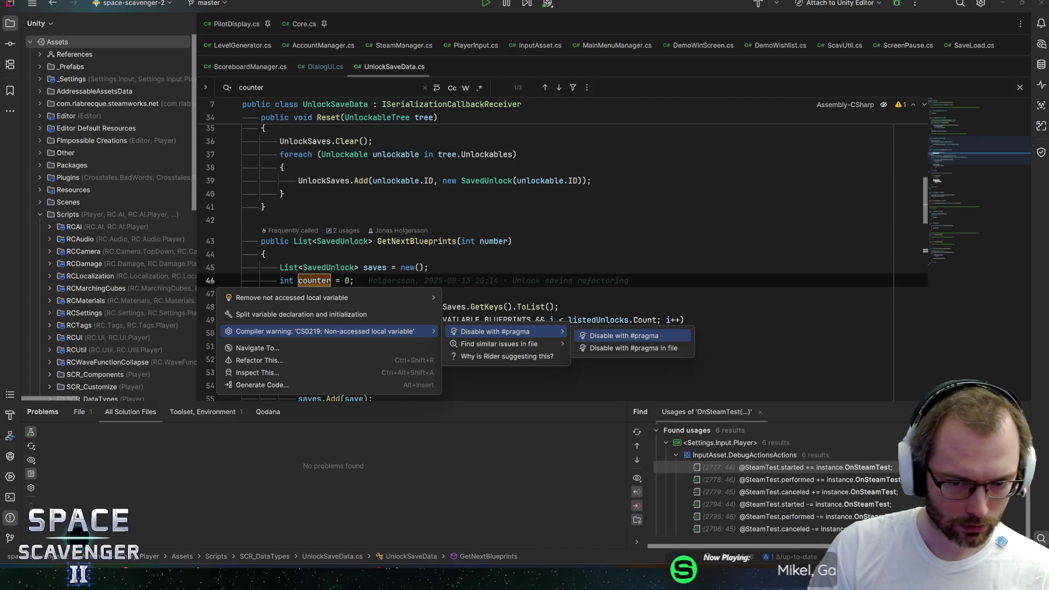
{"action": "key", "text": "Return"}
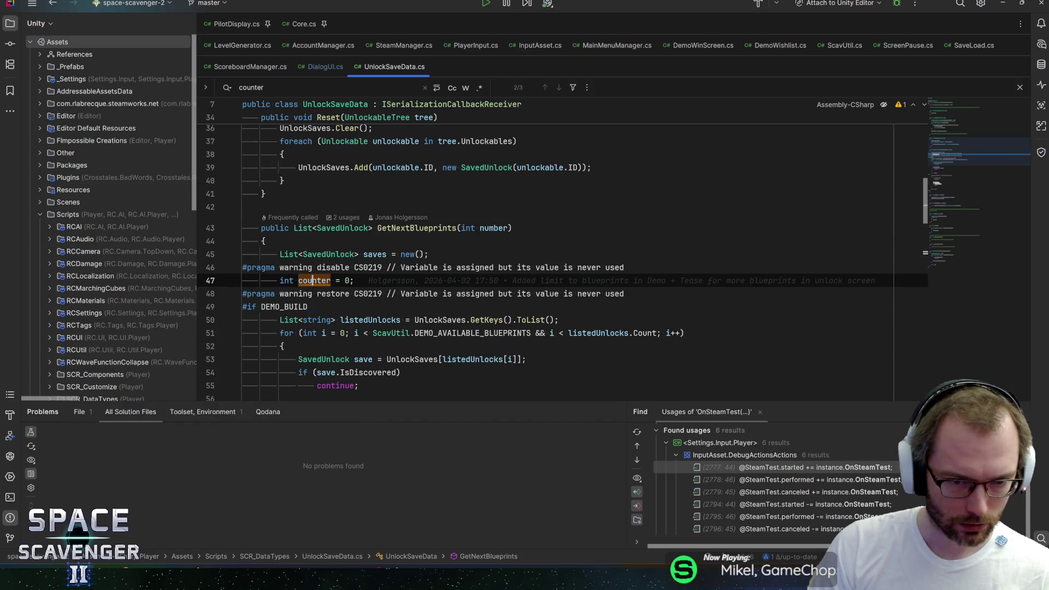
{"action": "key", "text": "Escape"}
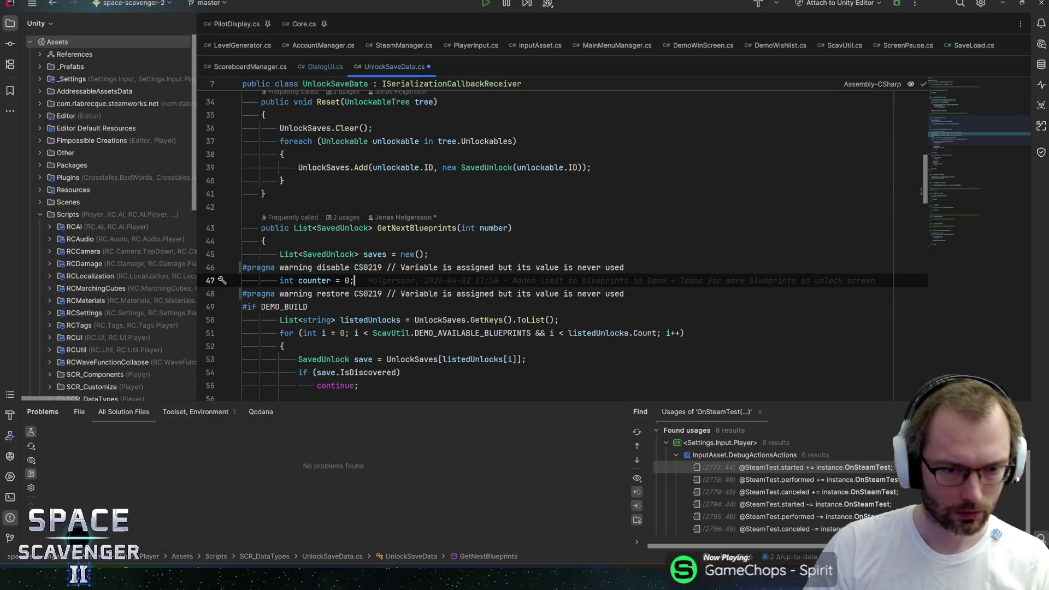
{"action": "key", "text": "ctrl+s"}
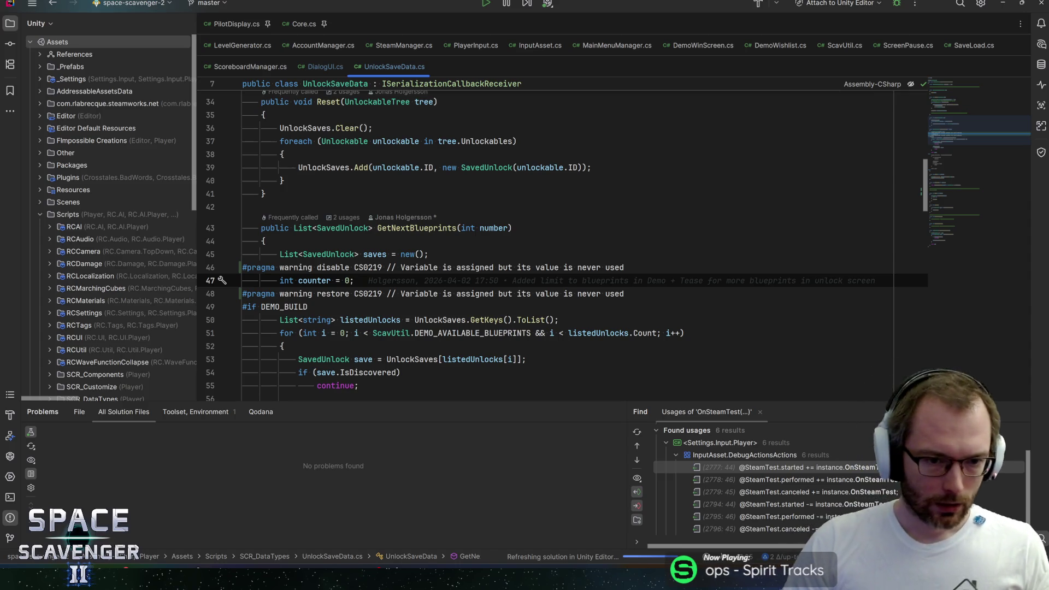
- Remove the two #pragma warning lines and move int counter = 0; into the #else branch
{"action": "scroll", "coordinate": [546, 246], "scroll_direction": "down", "scroll_amount": 4}
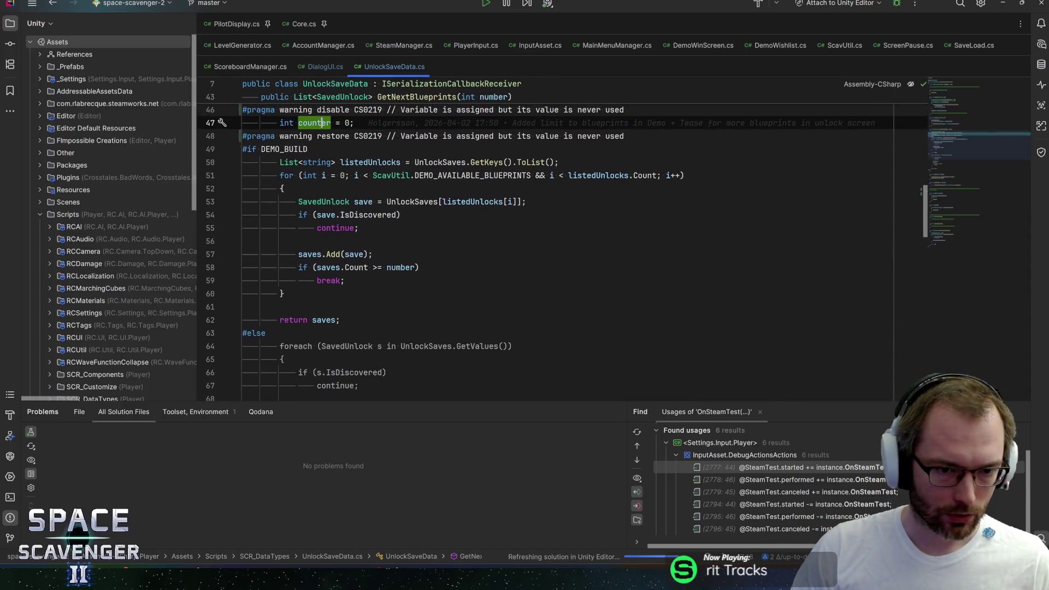
{"action": "left_click", "coordinate": [283, 149]}
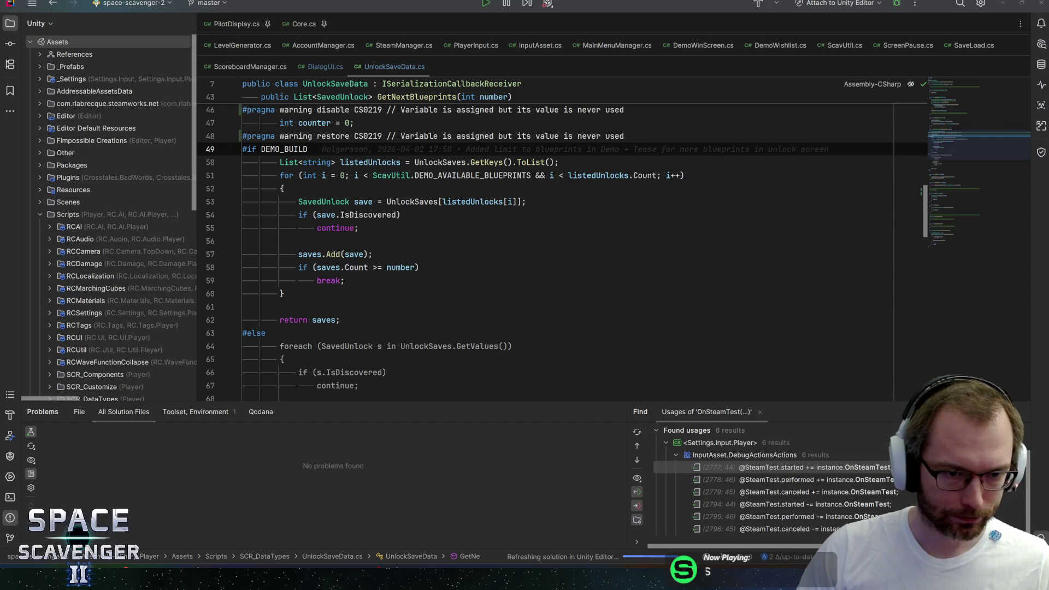
{"action": "double_click", "coordinate": [315, 123]}
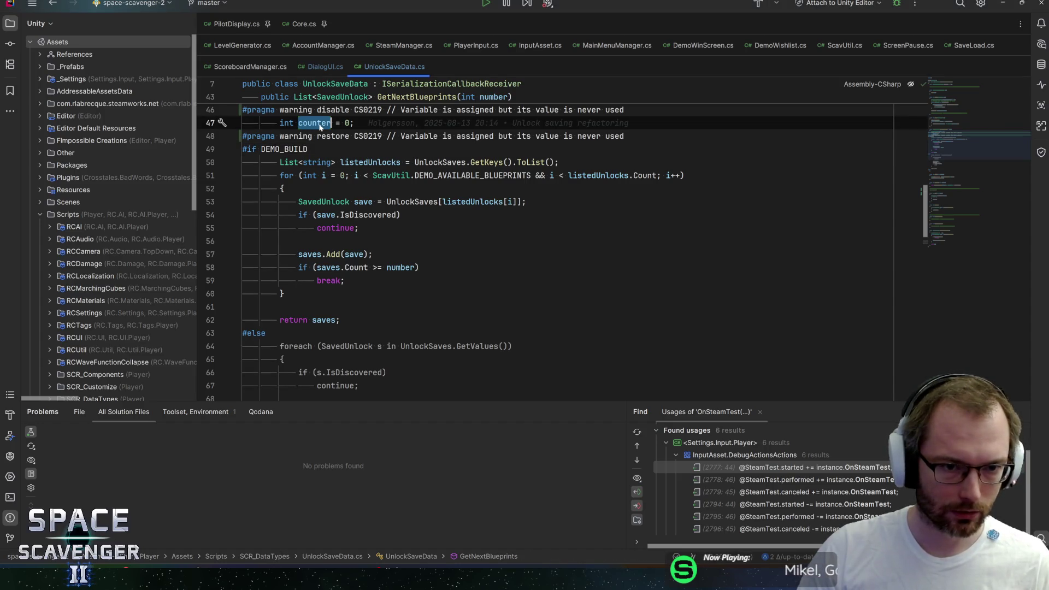
{"action": "key", "text": "Down"}
{"action": "key", "text": "ctrl+y"}
{"action": "key", "text": "Up"}
{"action": "key", "text": "Up"}
{"action": "key", "text": "ctrl+y"}
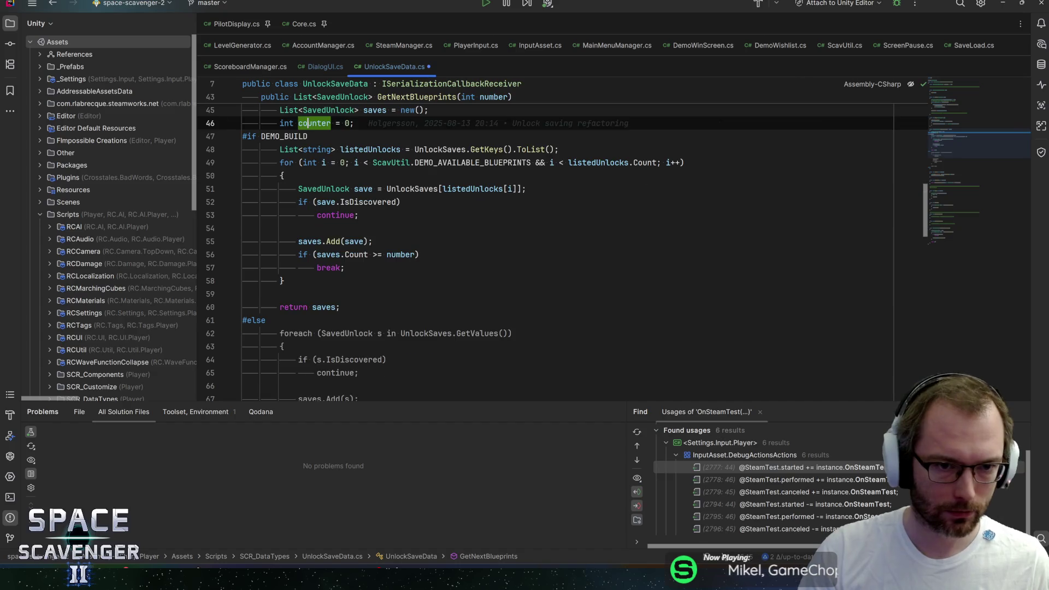
{"action": "key", "text": "alt+shift+Down"}
{"action": "key", "text": "alt+shift+Down"}
{"action": "key", "text": "alt+shift+Down"}
{"action": "key", "text": "End"}
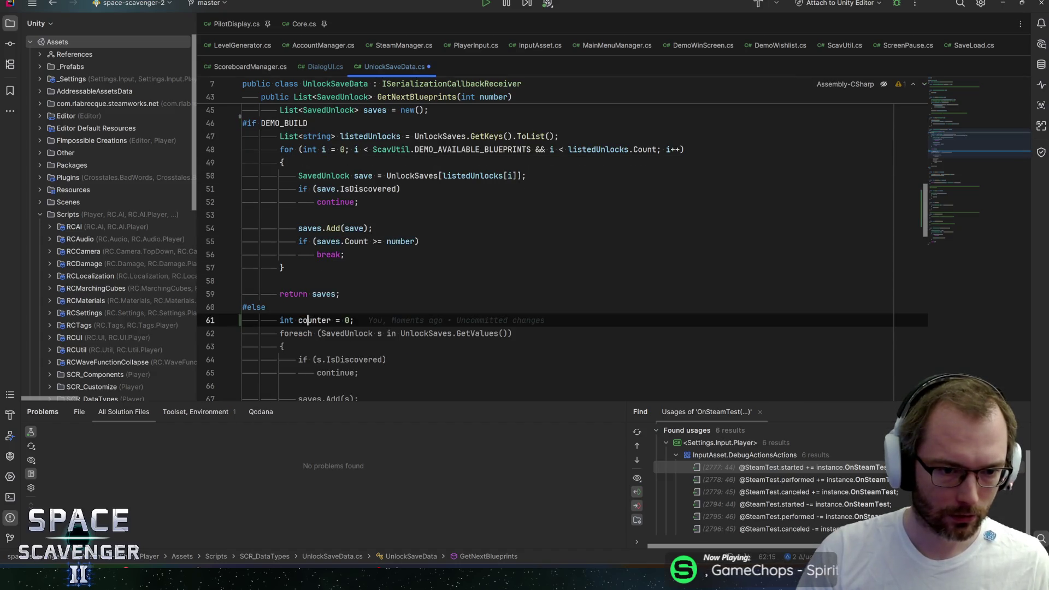
{"action": "scroll", "coordinate": [546, 246], "scroll_direction": "up", "scroll_amount": 2}
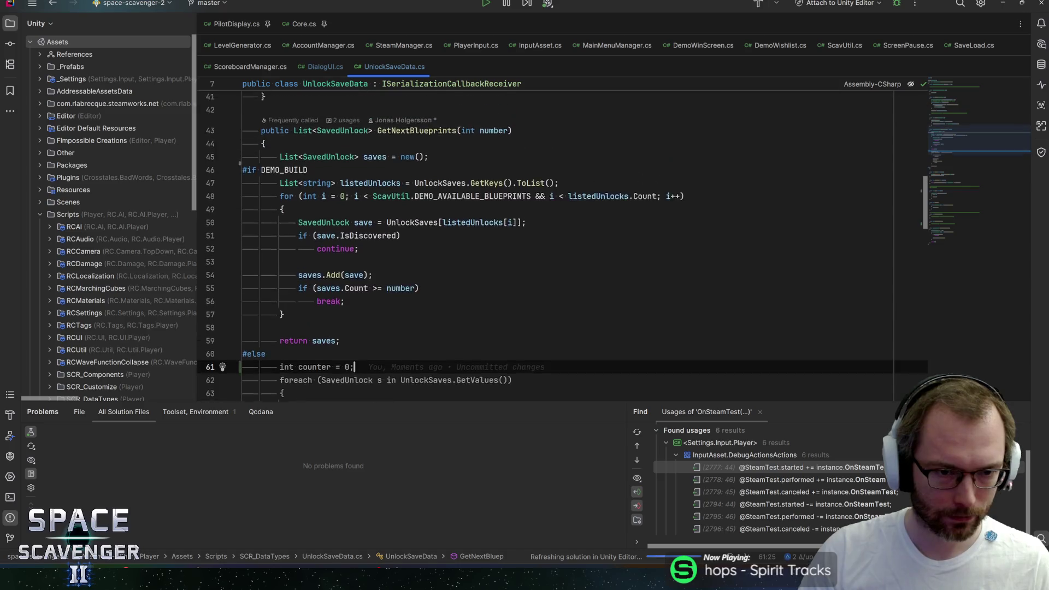
{"action": "scroll", "coordinate": [546, 246], "scroll_direction": "down", "scroll_amount": 3}
{"action": "scroll", "coordinate": [546, 246], "scroll_direction": "up", "scroll_amount": 2}
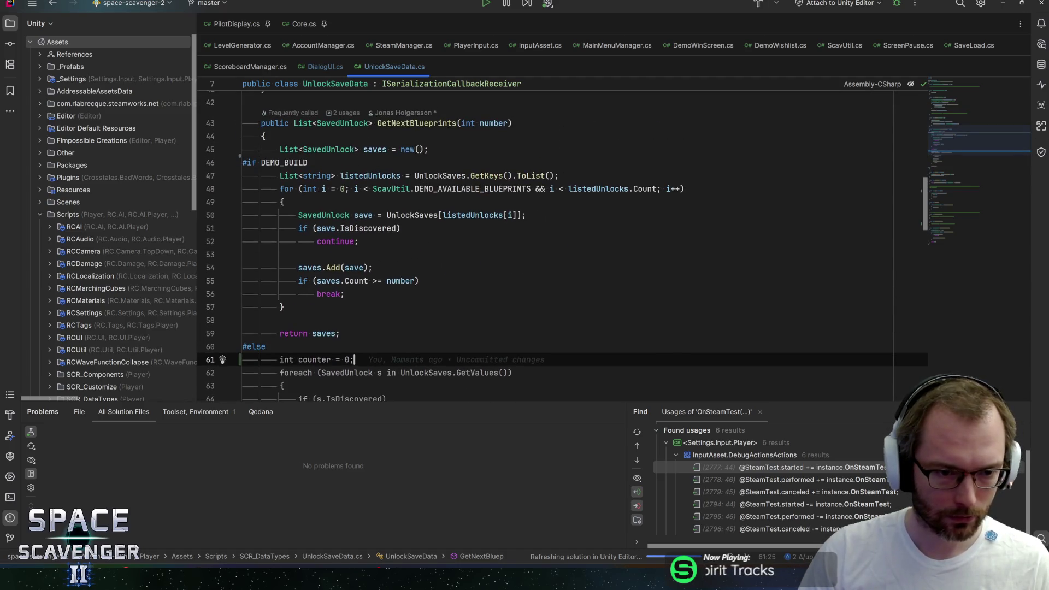
{"action": "scroll", "coordinate": [546, 245], "scroll_direction": "down", "scroll_amount": 4}
{"action": "scroll", "coordinate": [546, 246], "scroll_direction": "up", "scroll_amount": 6}
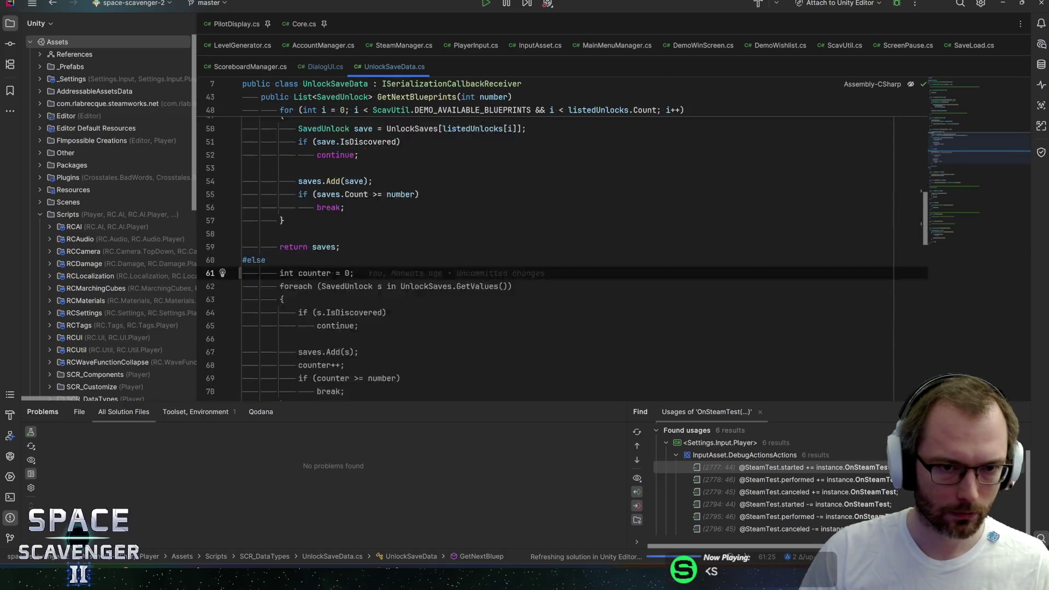
{"action": "left_click", "coordinate": [1003, 4]}
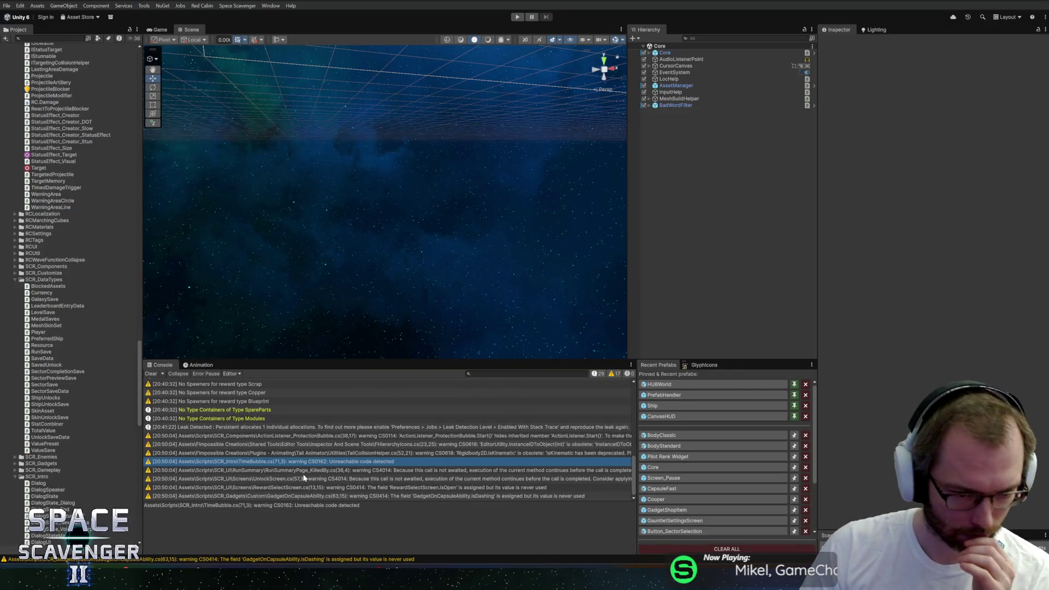
- Open the CS4014 warning on SetupKilledBy at RunSummaryPage_KilledBy.cs line 36
{"action": "left_click", "coordinate": [415, 471]}
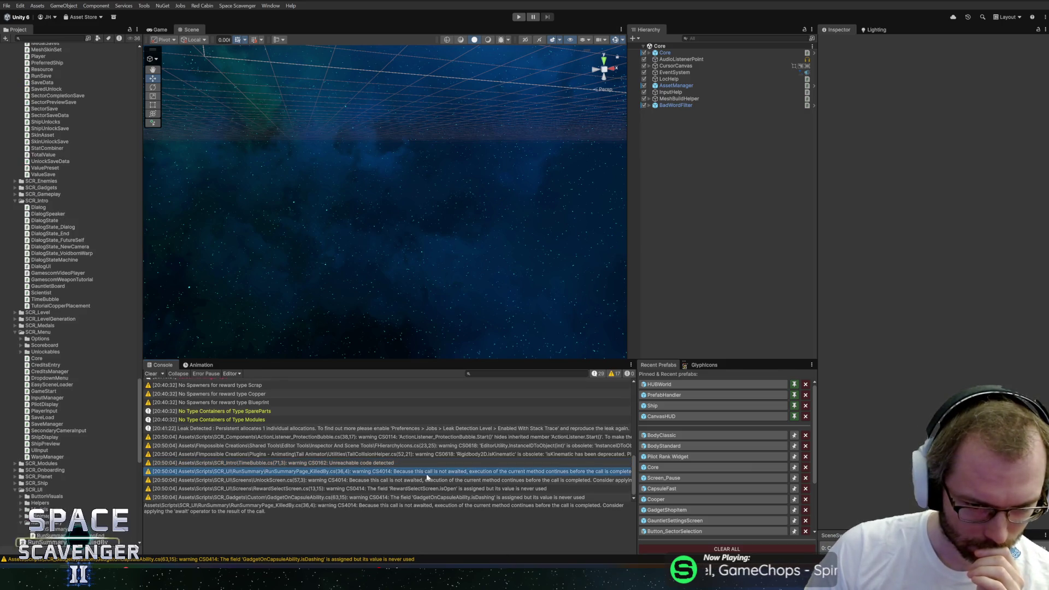
{"action": "double_click", "coordinate": [309, 473]}
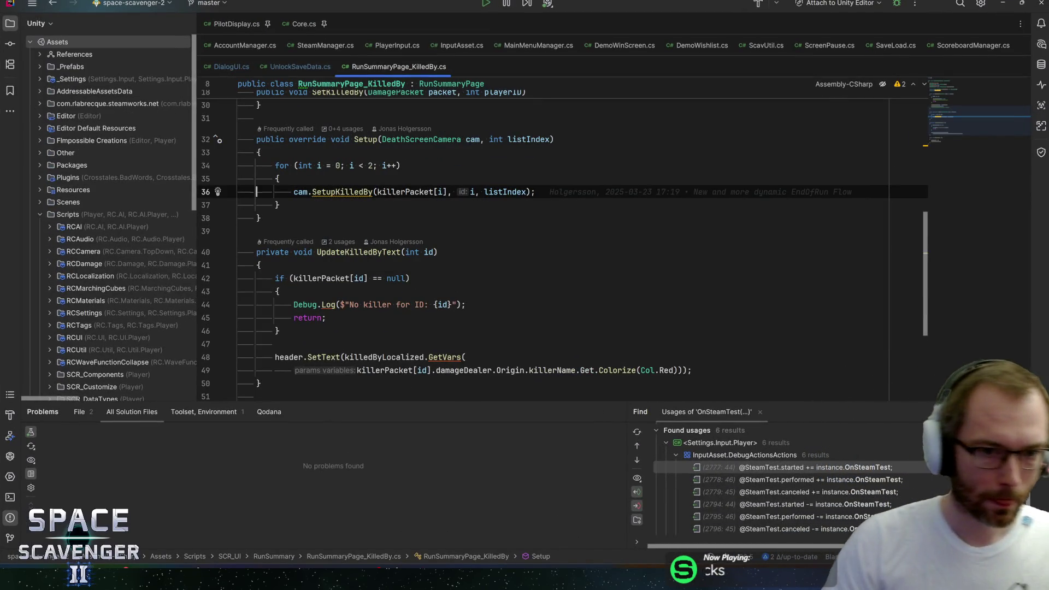
{"action": "left_click", "coordinate": [335, 192]}
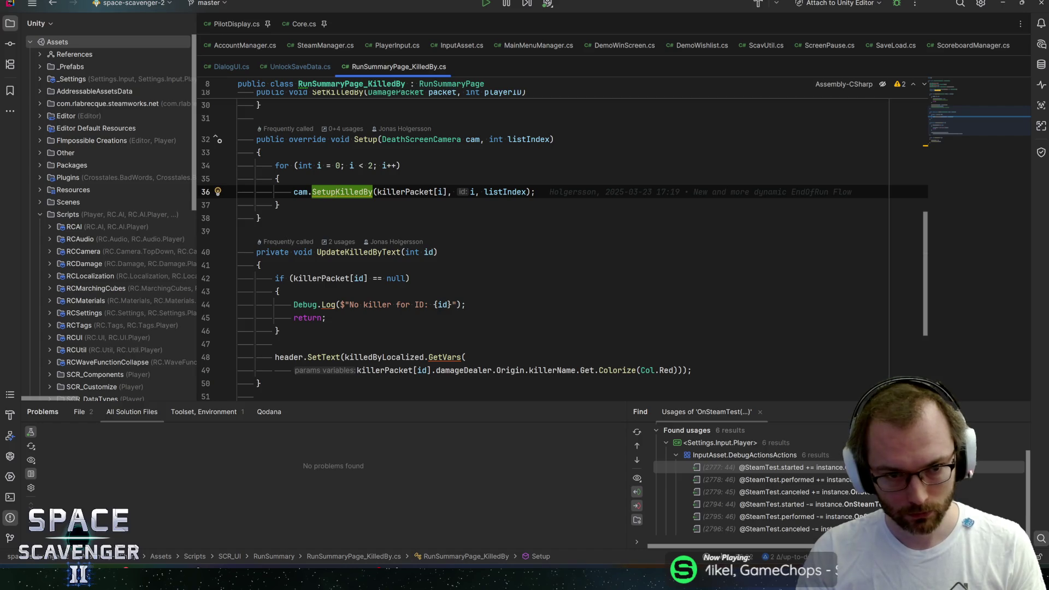
{"action": "mouse_move", "coordinate": [335, 192]}
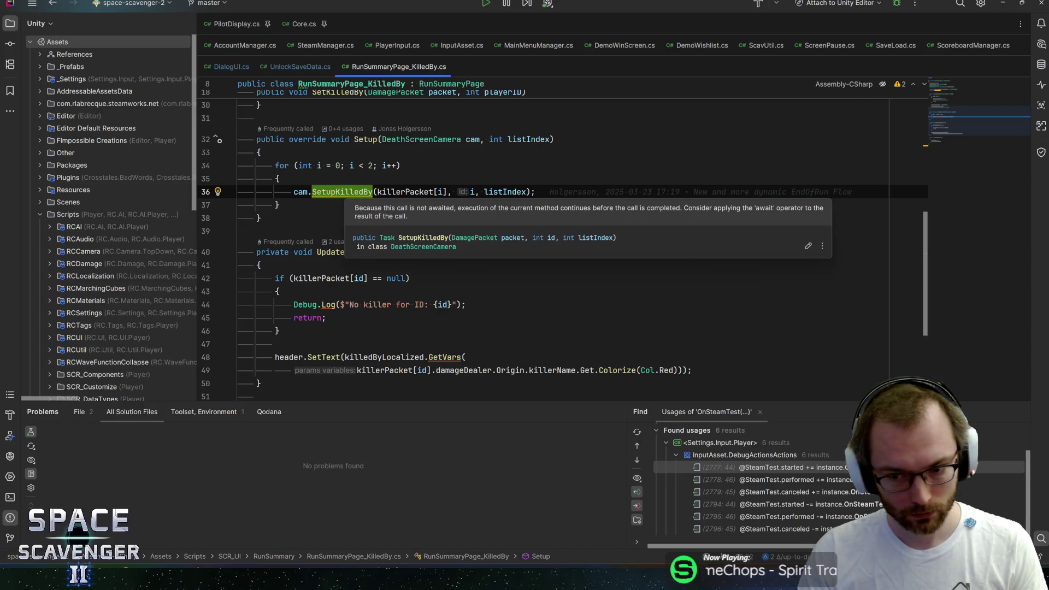
{"action": "left_click", "coordinate": [331, 191]}
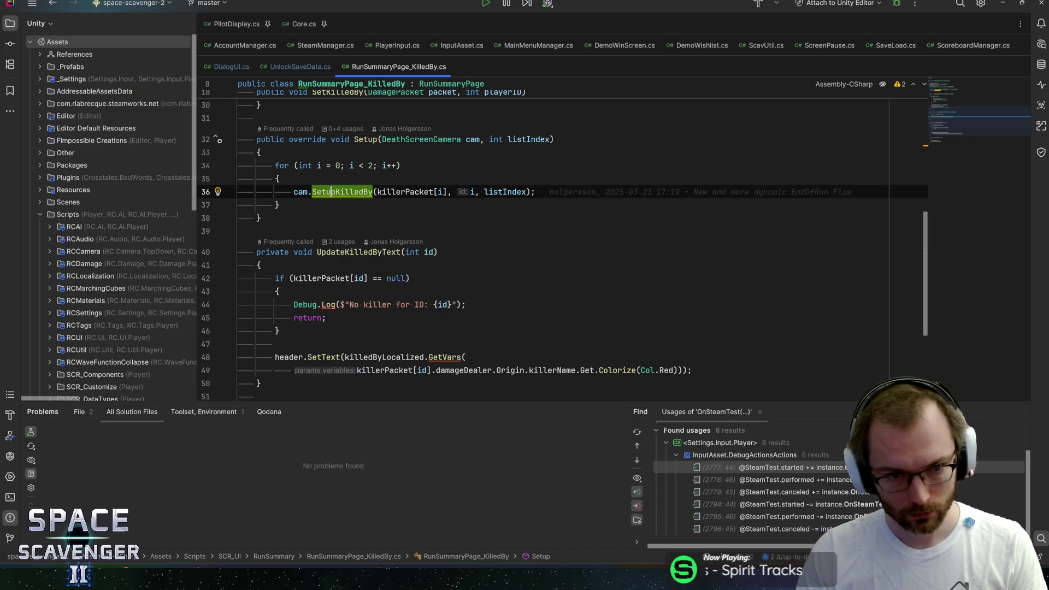
- Apply the 'Discard return value' fix so the SetupKilledBy call reads `_ = SetupKilledBy(...)`
{"action": "key", "text": "alt+Return"}
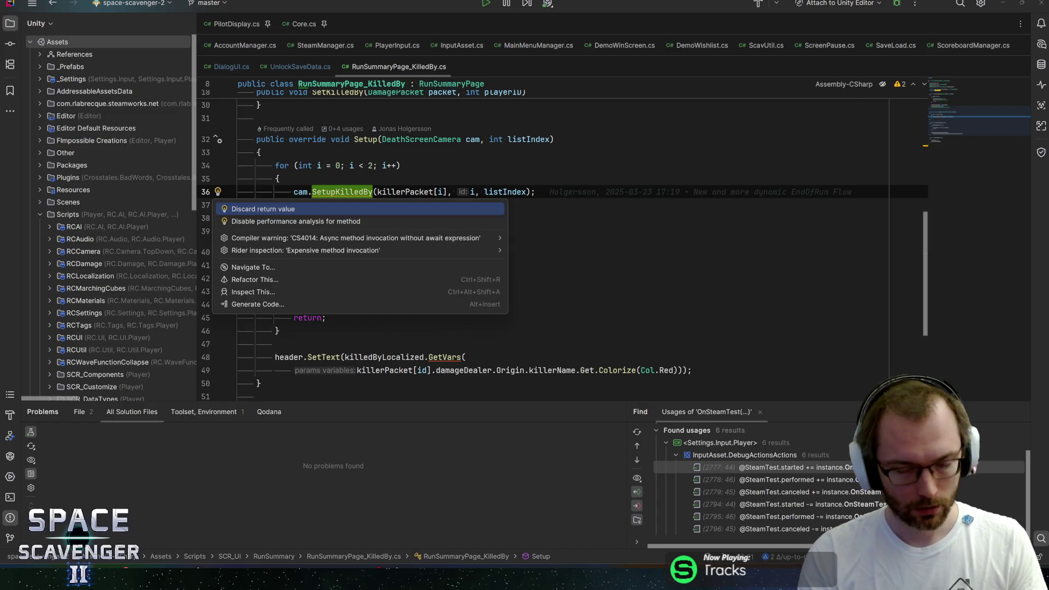
{"action": "key", "text": "Down"}
{"action": "key", "text": "Down"}
{"action": "key", "text": "Right"}
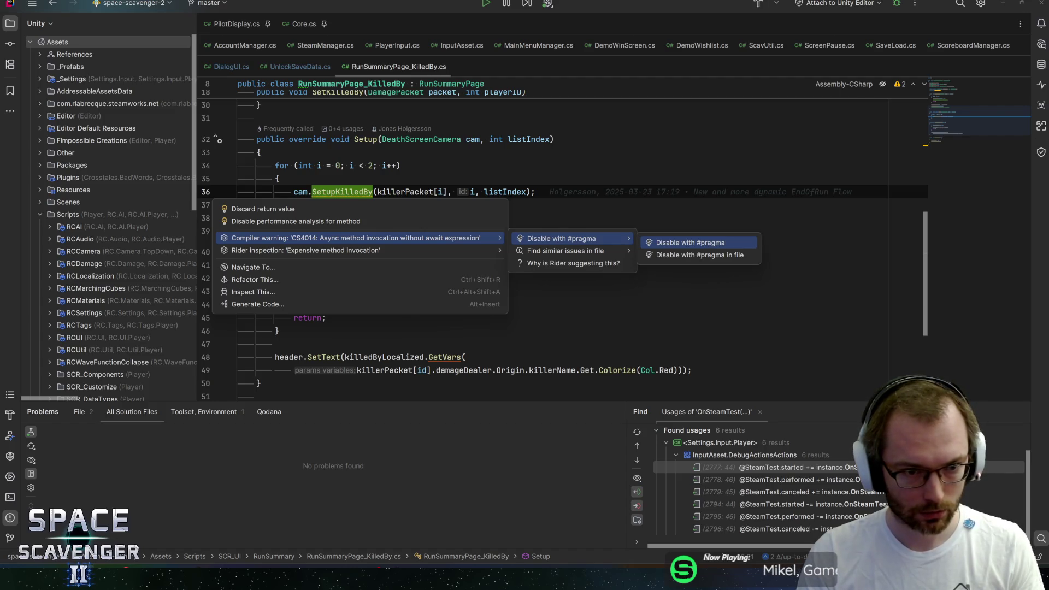
{"action": "key", "text": "Down"}
{"action": "key", "text": "Up"}
{"action": "key", "text": "Down"}
{"action": "key", "text": "Left"}
{"action": "key", "text": "Up"}
{"action": "key", "text": "Down"}
{"action": "key", "text": "Left"}
{"action": "key", "text": "Up"}
{"action": "key", "text": "Up"}
{"action": "key", "text": "Return"}
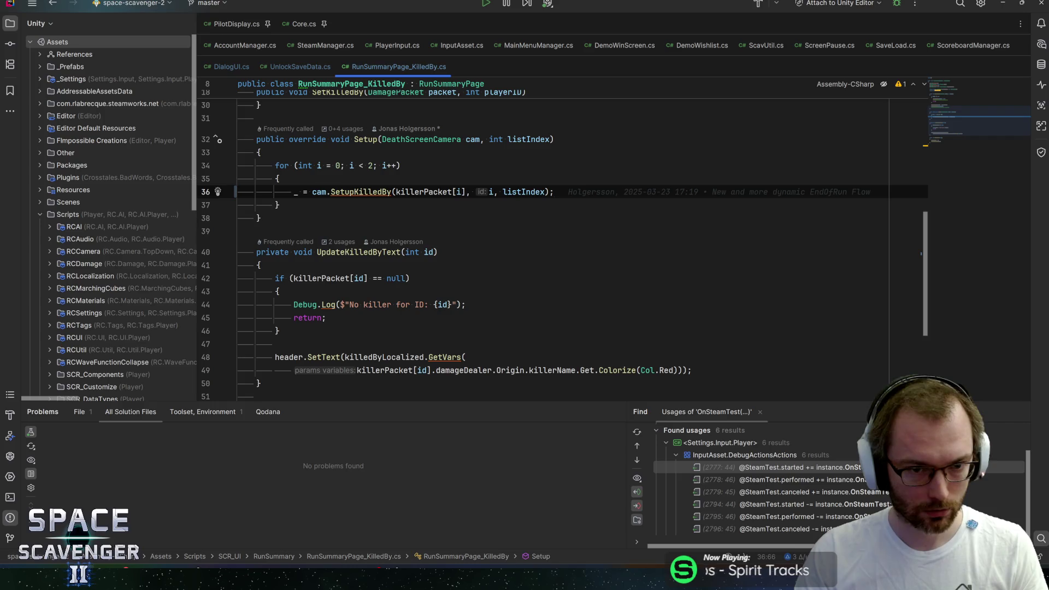
- Save RunSummaryPage_KilledBy.cs and return to Unity to recompile
{"action": "key", "text": "ctrl+s"}
{"action": "left_click", "coordinate": [338, 191]}
{"action": "mouse_move", "coordinate": [337, 192]}
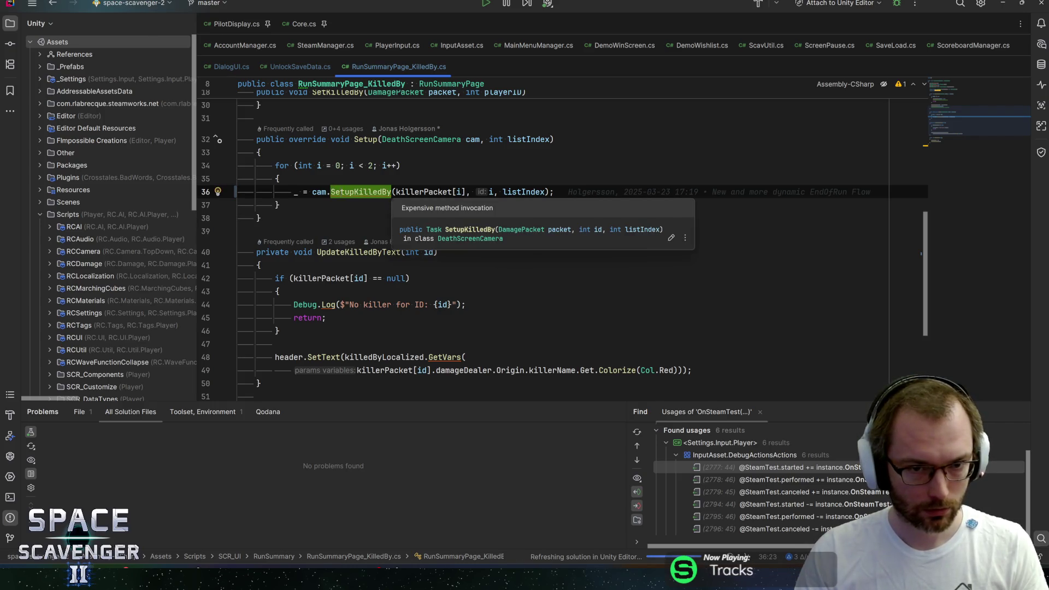
{"action": "key", "text": "alt+Tab"}
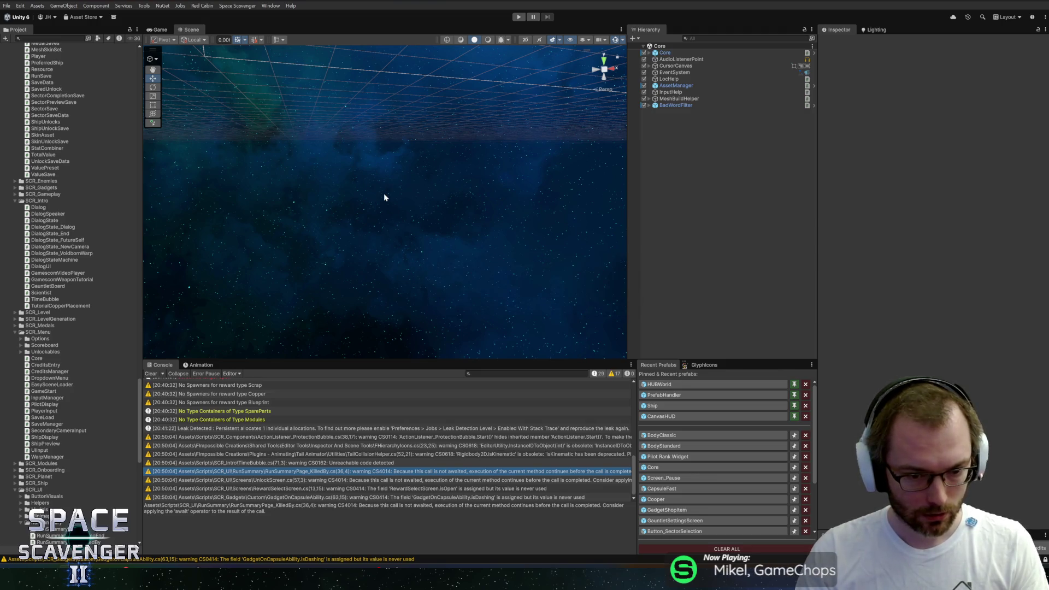
- Discard ResetAndSetup()'s result with `_ =` on UnlockScreen.cs line 57, then recompile in Unity
{"action": "double_click", "coordinate": [262, 479]}
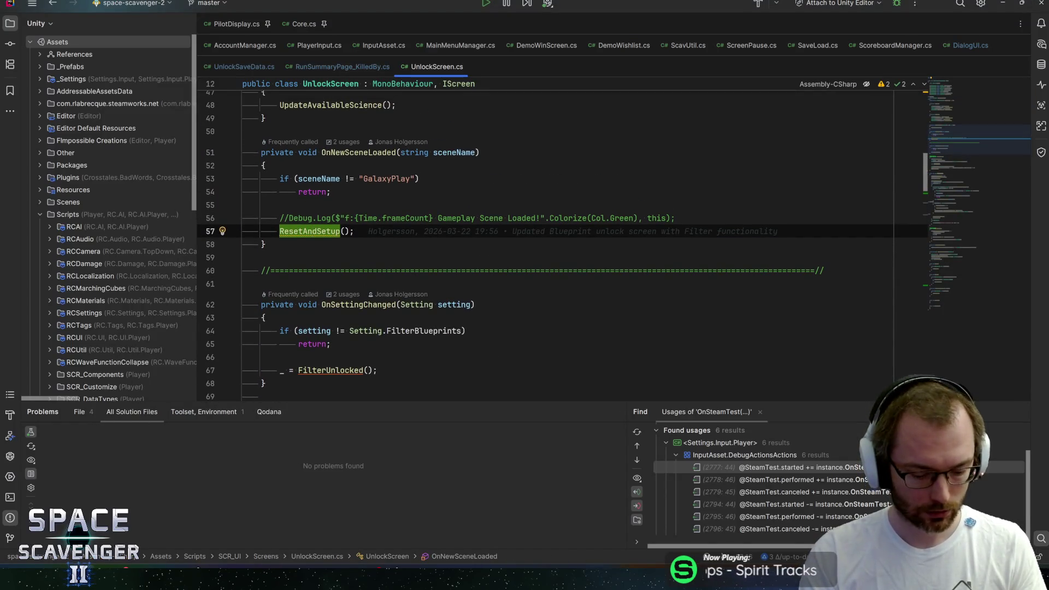
{"action": "key", "text": "alt+Return"}
{"action": "key", "text": "Return"}
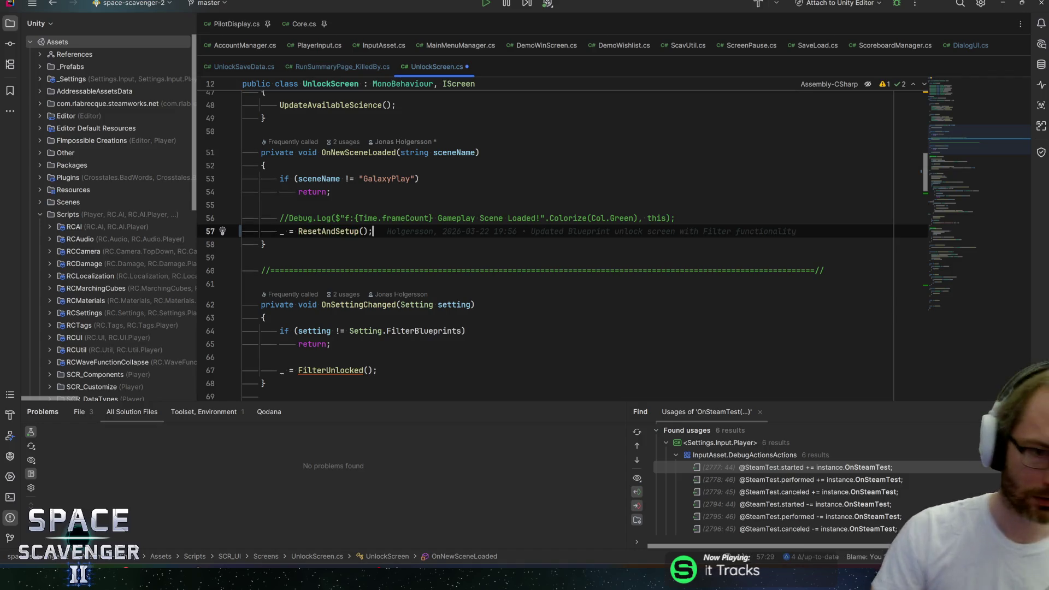
{"action": "key", "text": "alt+Tab"}
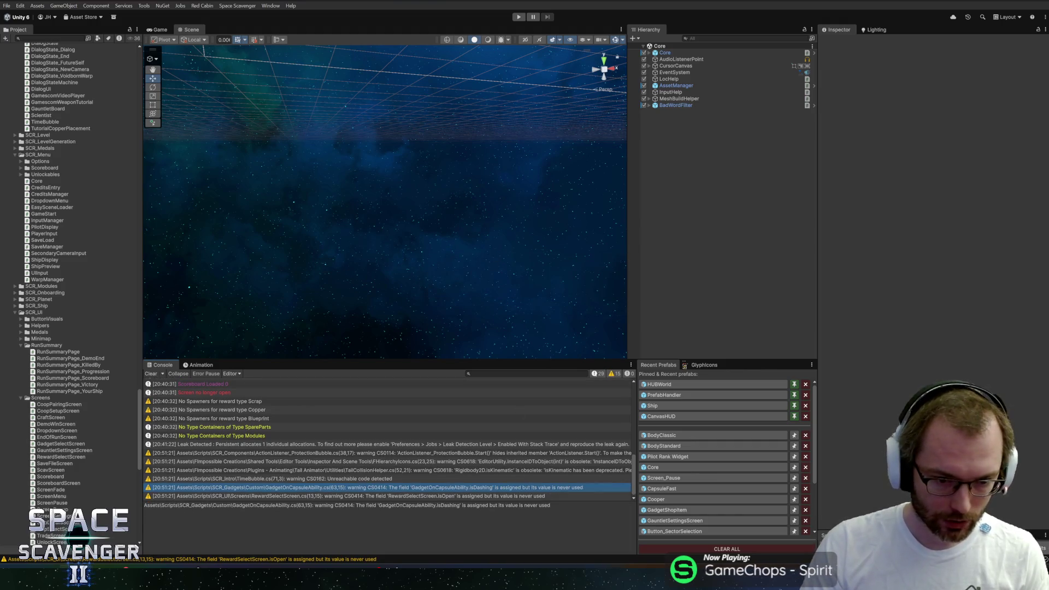
- Remove the unused isDashing and cachedCollisions field declarations from GadgetOnCapsuleAbility.cs
{"action": "double_click", "coordinate": [452, 487]}
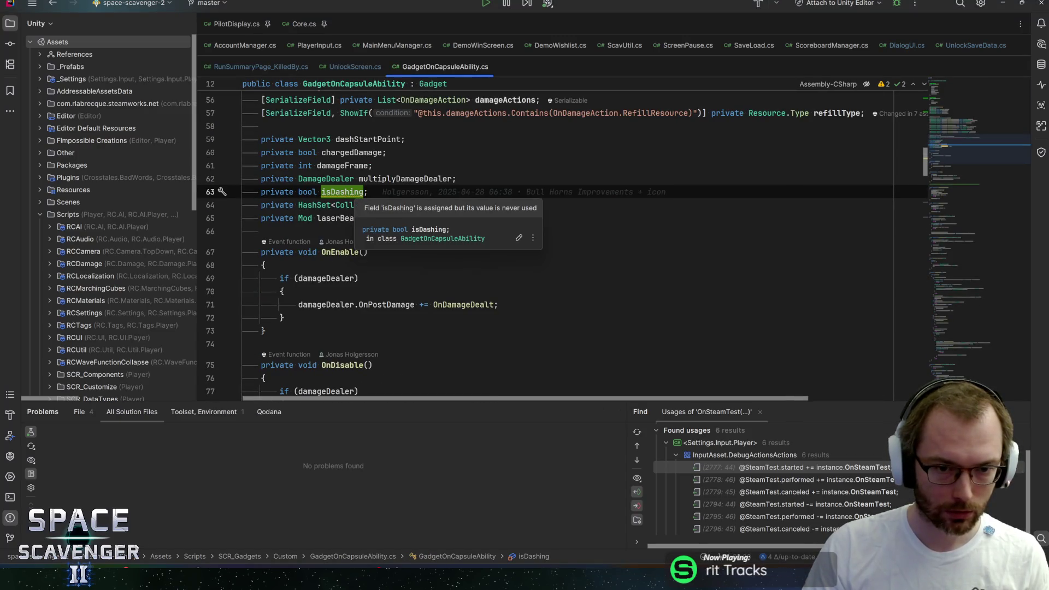
{"action": "key", "text": "alt+F7"}
{"action": "key", "text": "Escape"}
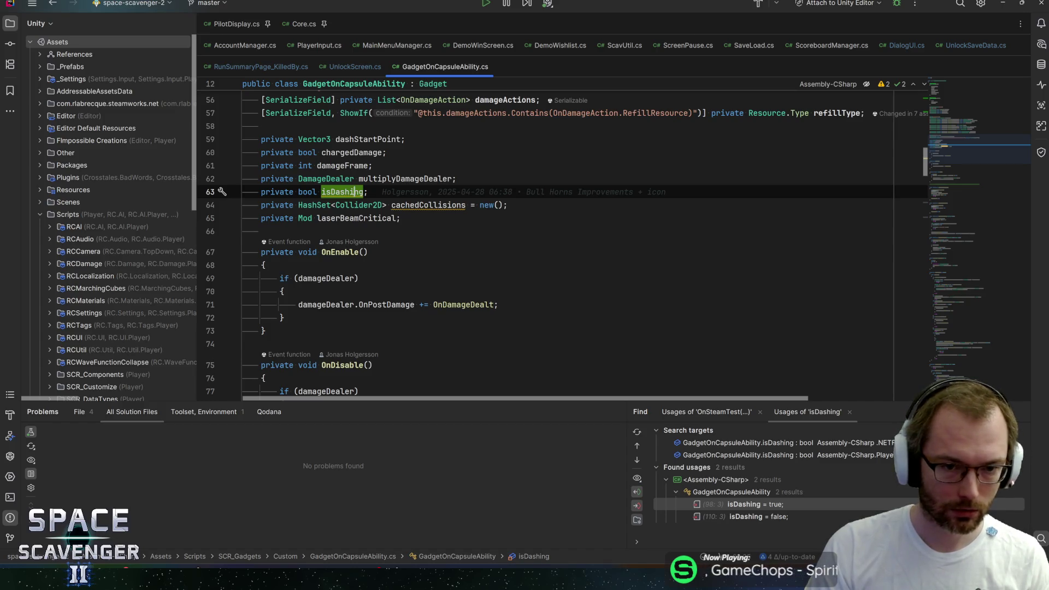
{"action": "key", "text": "ctrl+x"}
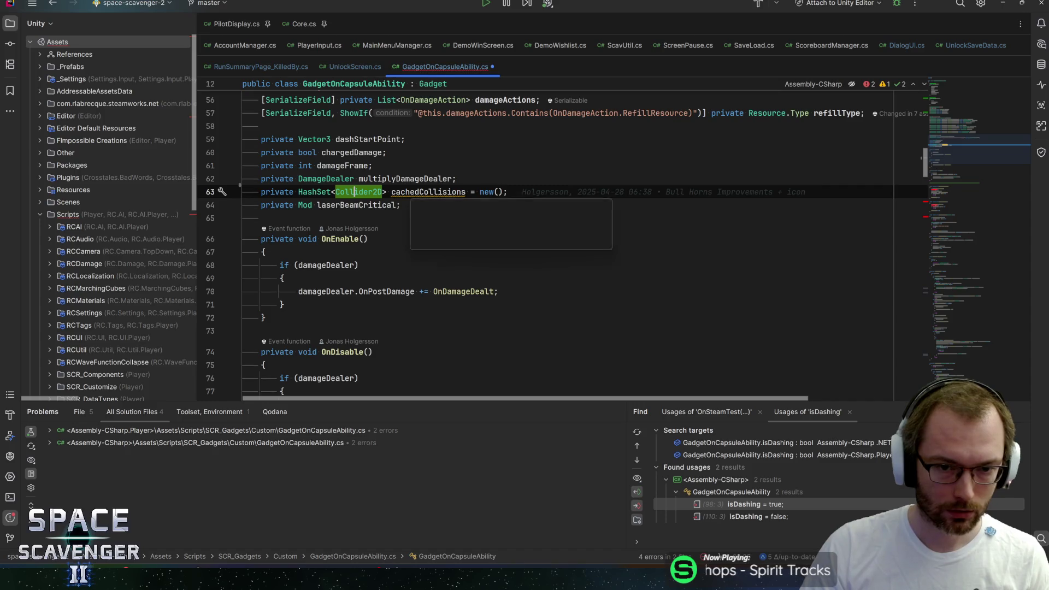
{"action": "left_click", "coordinate": [410, 191]}
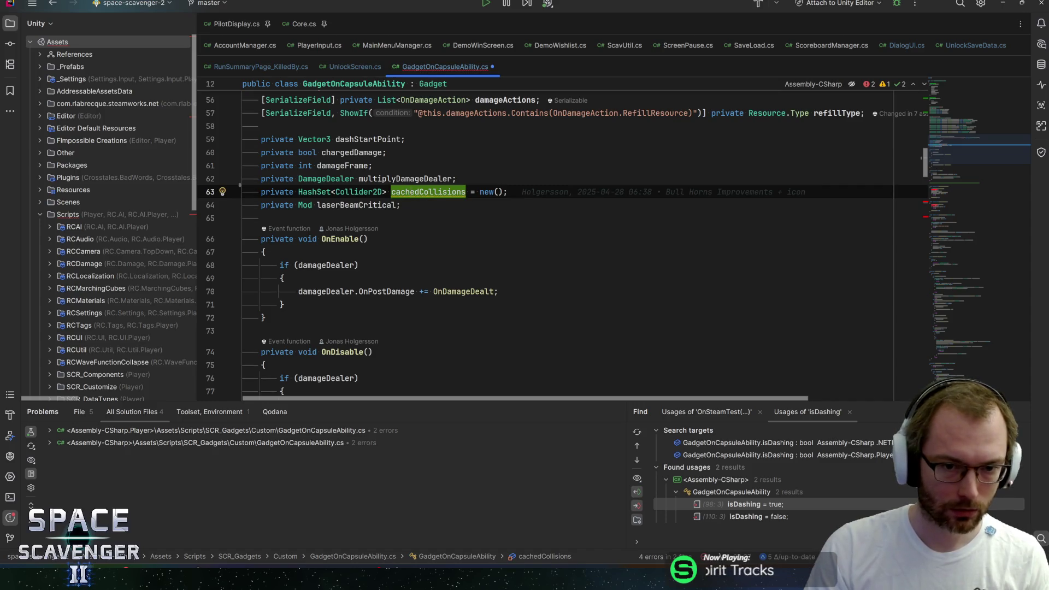
{"action": "key", "text": "alt+F7"}
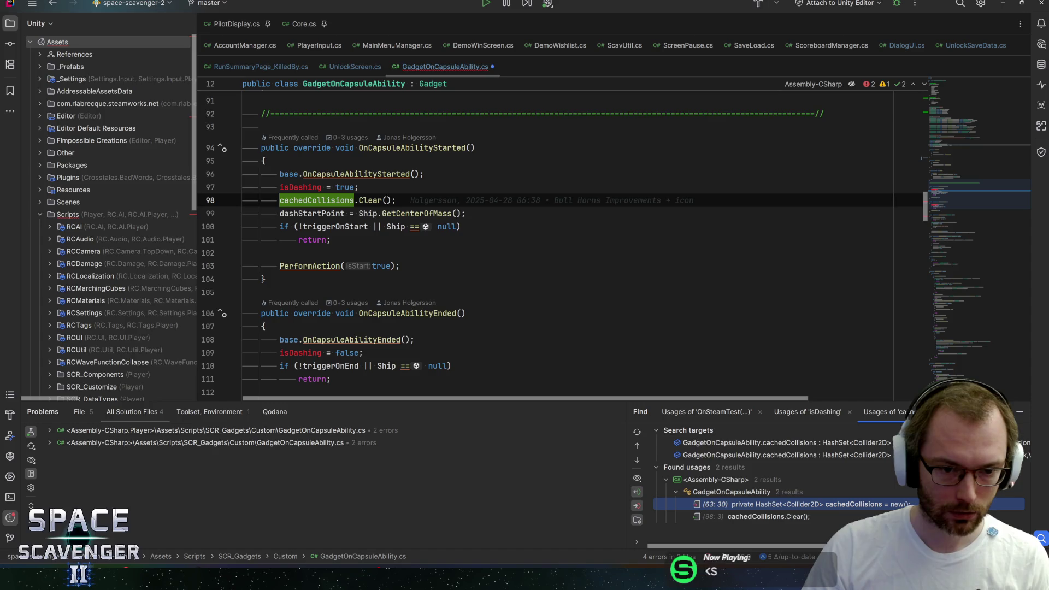
{"action": "key", "text": "Return"}
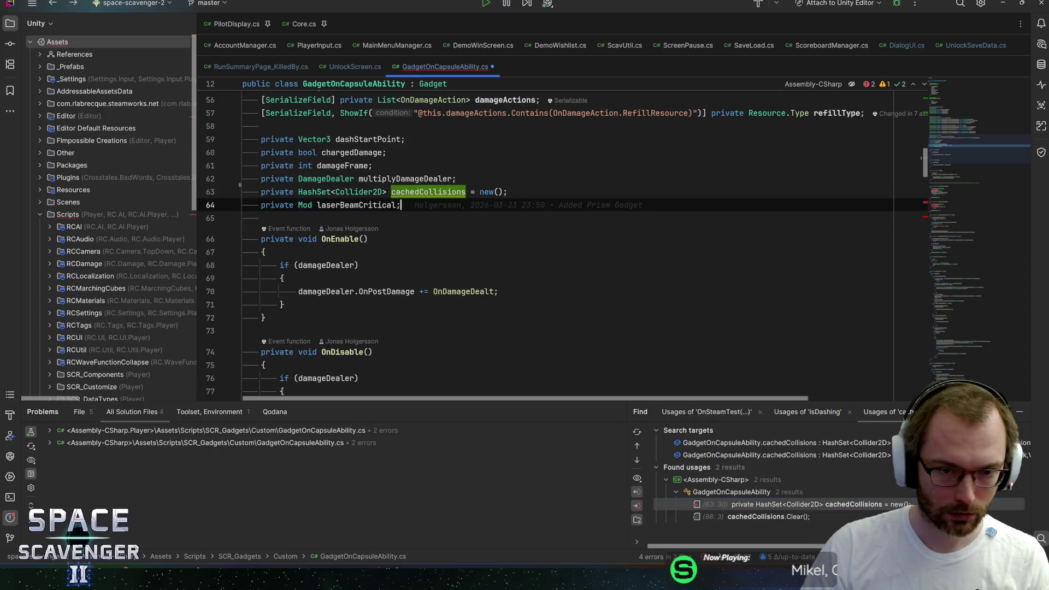
{"action": "key", "text": "ctrl+x"}
- Delete both isDashing assignments and the cachedCollisions.Clear() call, then reload in Unity
{"action": "key", "text": "ctrl+alt+Left"}
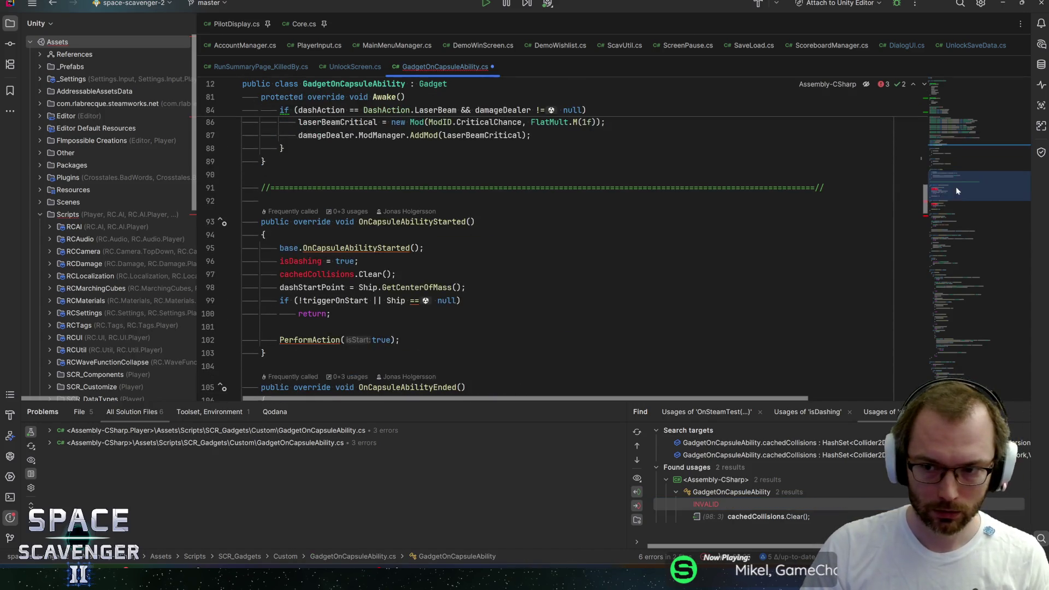
{"action": "key", "text": "Up"}
{"action": "key", "text": "ctrl+x"}
{"action": "key", "text": "ctrl+x"}
{"action": "key", "text": "Down"}
{"action": "key", "text": "Down"}
{"action": "key", "text": "Down"}
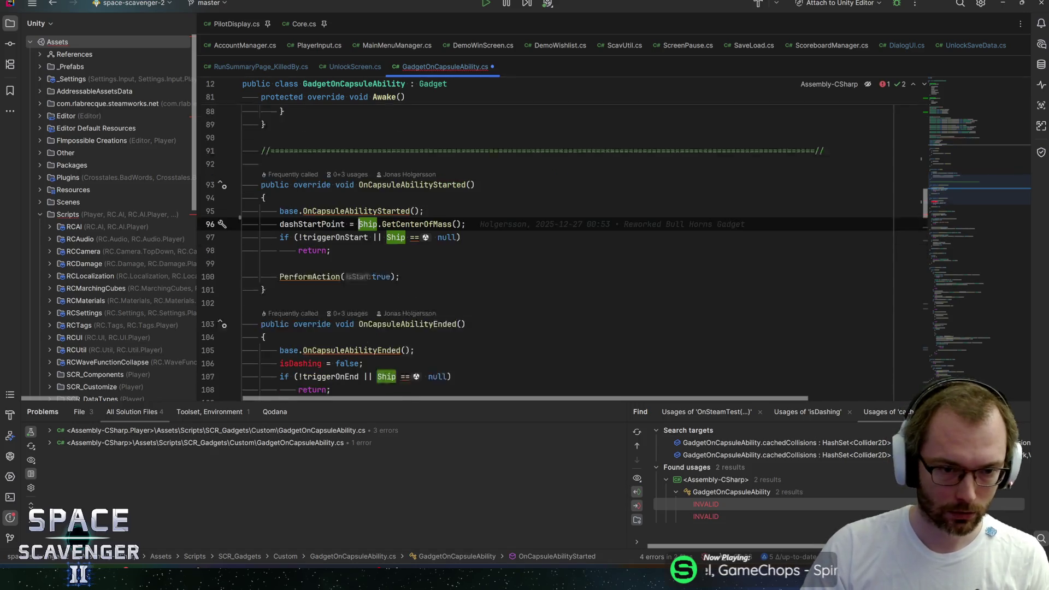
{"action": "key", "text": "ctrl+x"}
{"action": "key", "text": "End"}
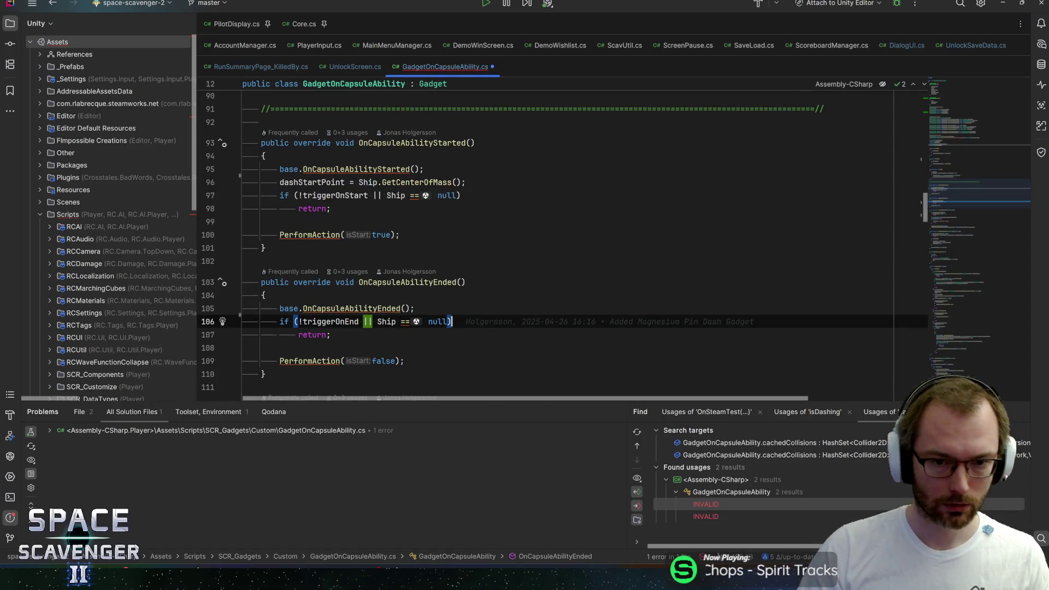
{"action": "key", "text": "alt+Tab"}
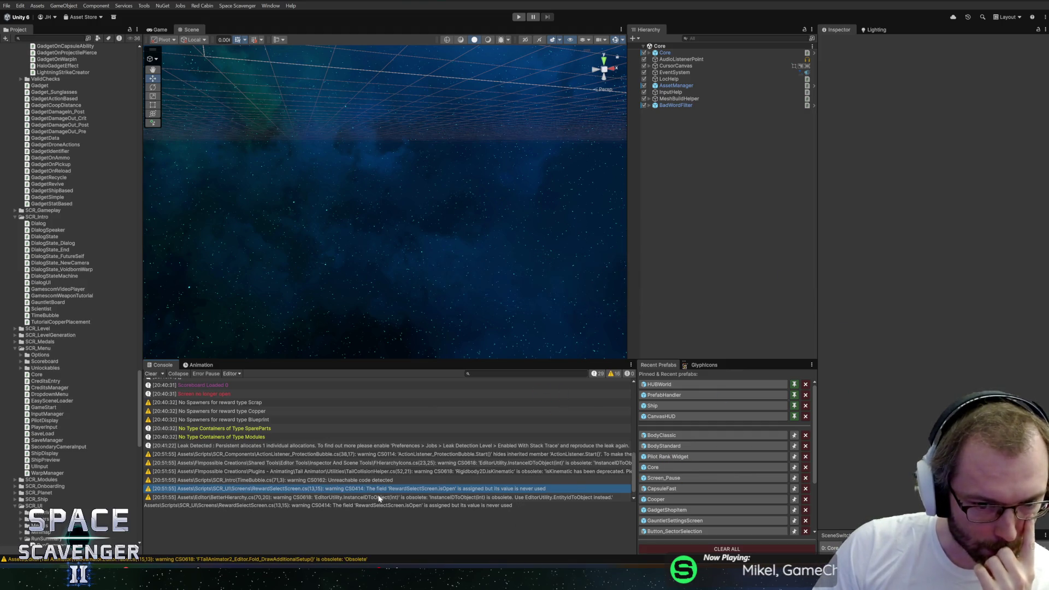
- Open the CS0414 isOpen warning in RewardSelectScreen.cs and review its usages and quick fixes
{"action": "double_click", "coordinate": [382, 488]}
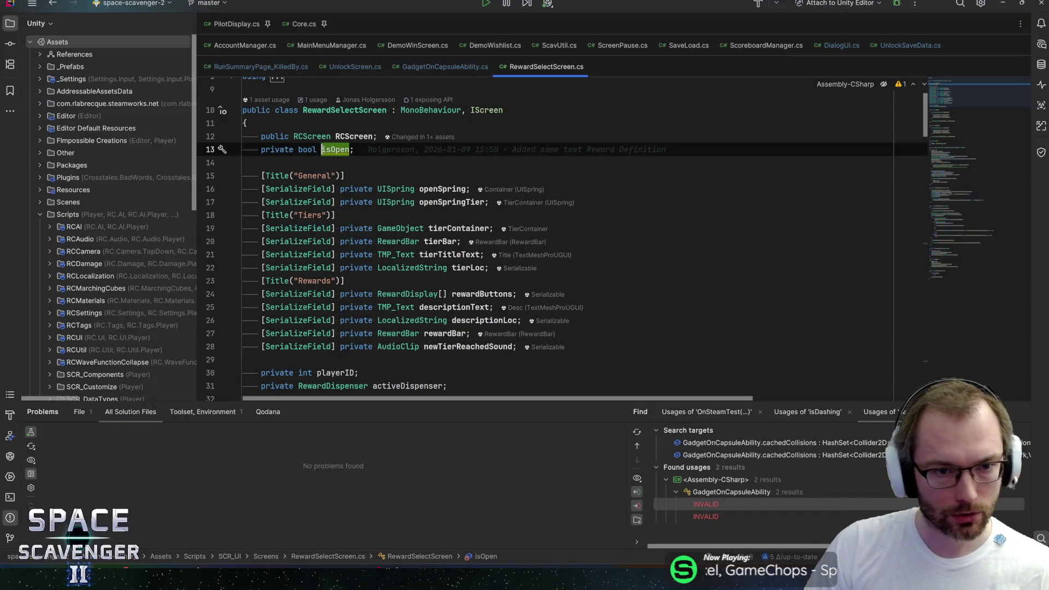
{"action": "key", "text": "ctrl+f"}
{"action": "key", "text": "Return"}
{"action": "key", "text": "Return"}
{"action": "key", "text": "Return"}
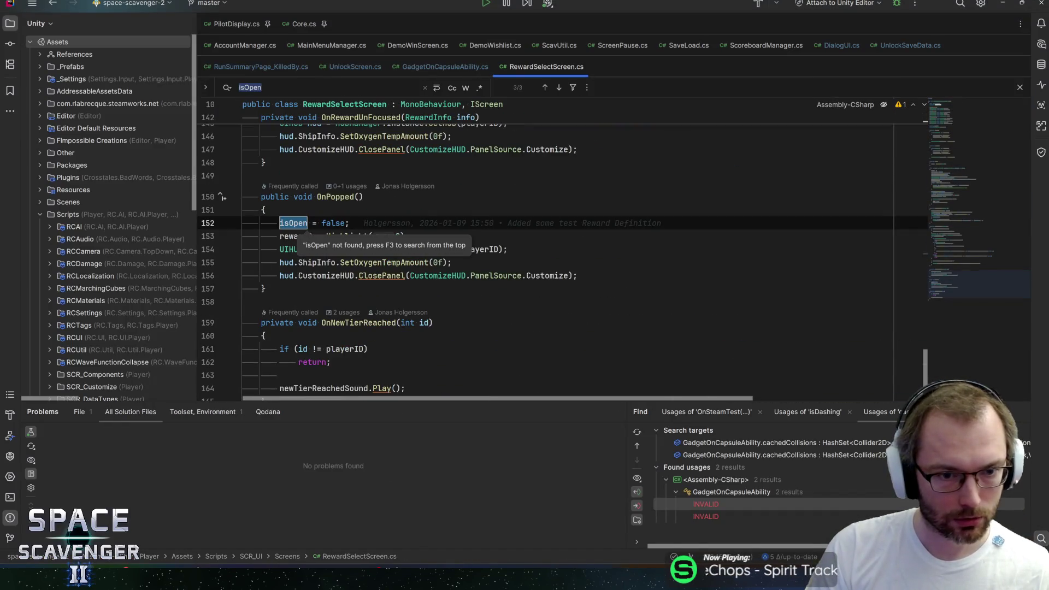
{"action": "key", "text": "Return"}
{"action": "key", "text": "Escape"}
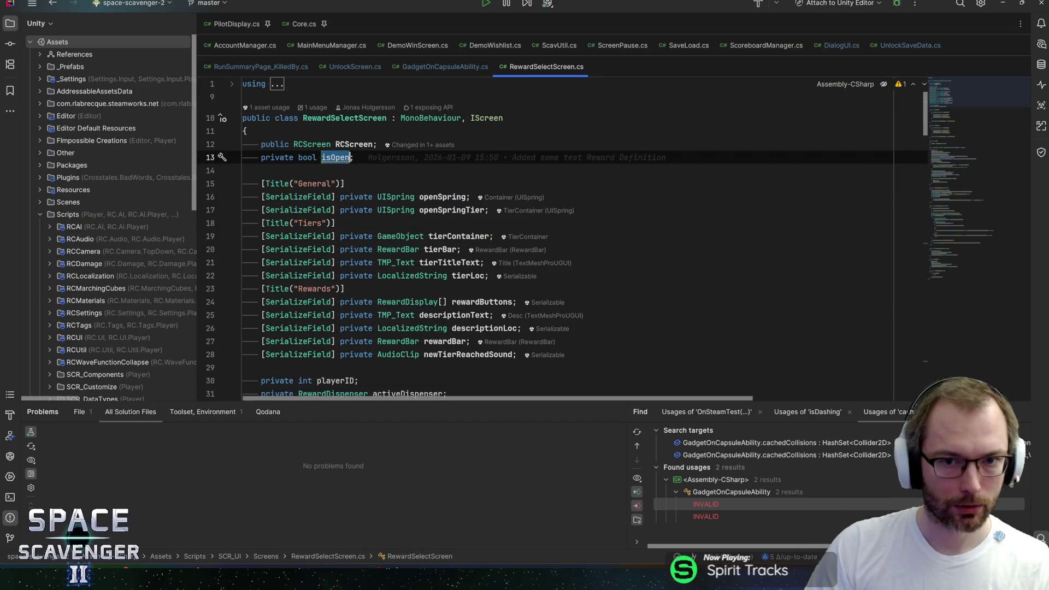
{"action": "key", "text": "alt+Return"}
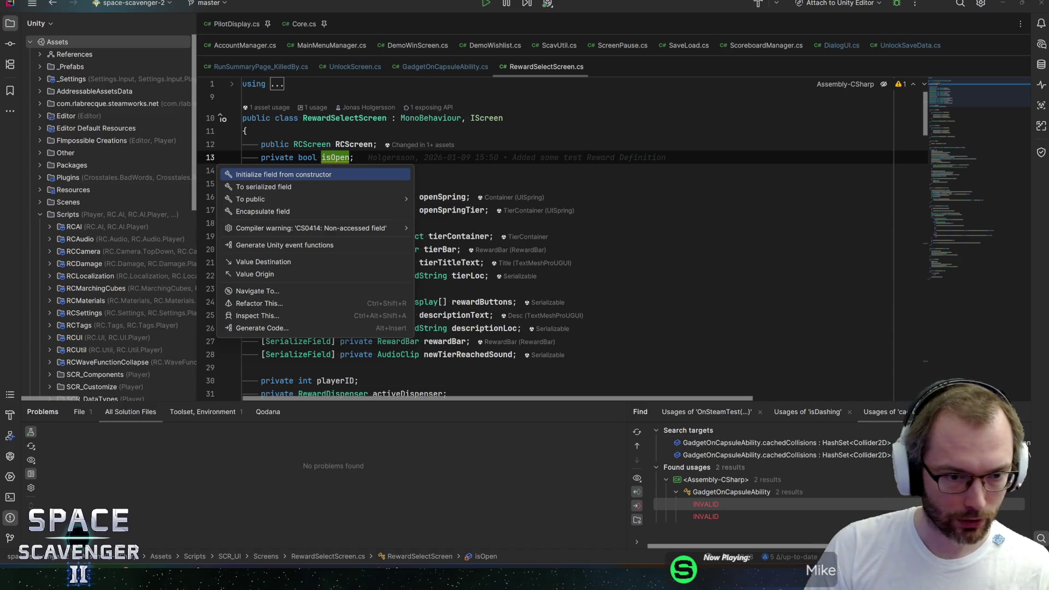
{"action": "key", "text": "Down"}
{"action": "key", "text": "Down"}
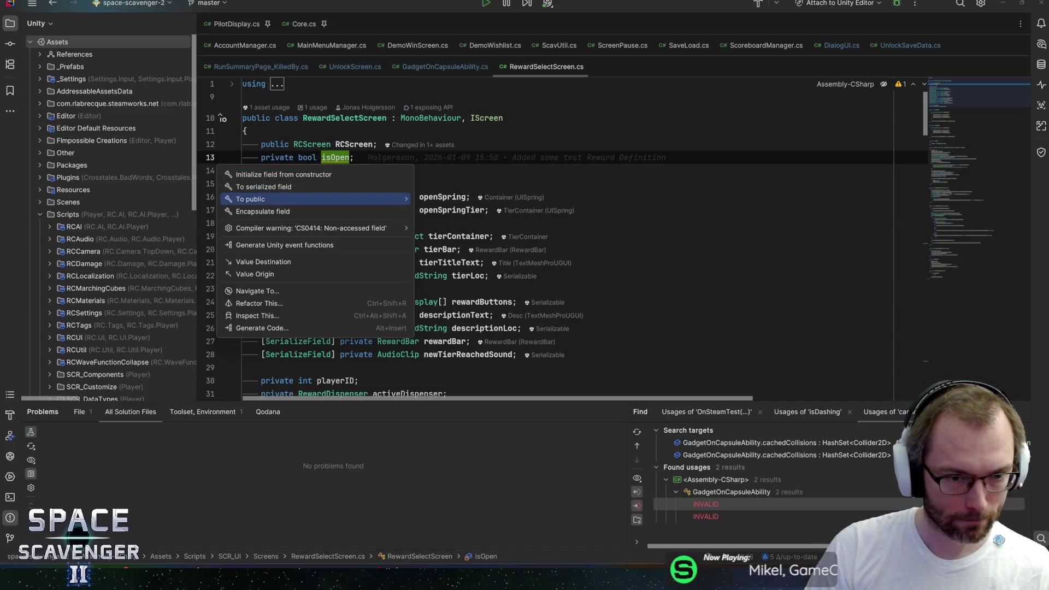
{"action": "key", "text": "Down"}
{"action": "key", "text": "Down"}
{"action": "key", "text": "Right"}
{"action": "key", "text": "Right"}
{"action": "key", "text": "Left"}
{"action": "key", "text": "Down"}
{"action": "key", "text": "Left"}
{"action": "key", "text": "Escape"}
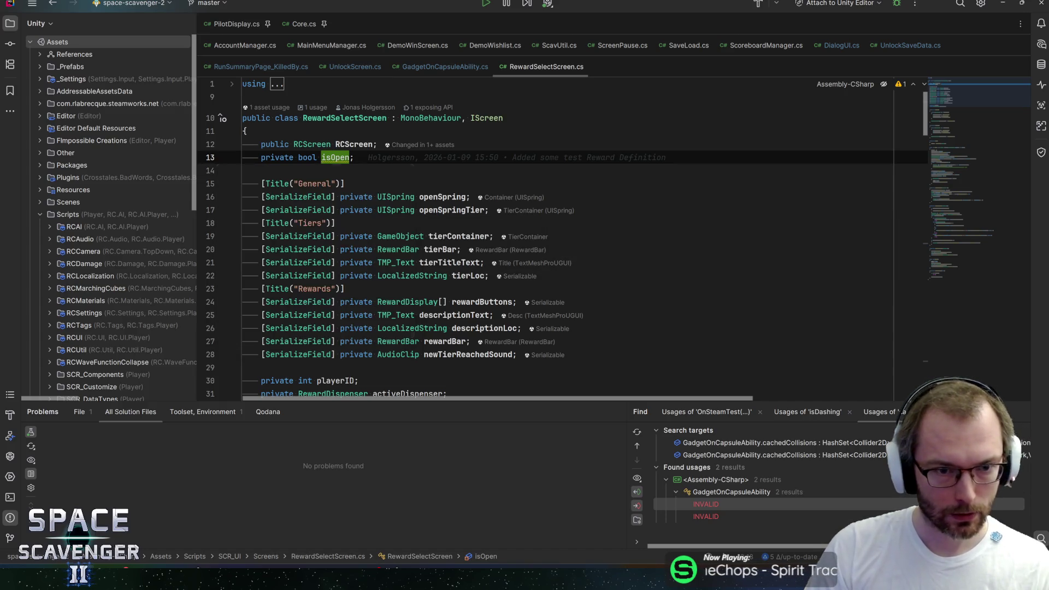
- Delete the isOpen field plus its isOpen = true and isOpen = false lines, then recompile
{"action": "key", "text": "ctrl+x"}
{"action": "left_click_drag", "start_coordinate": [944, 102], "coordinate": [950, 182]}
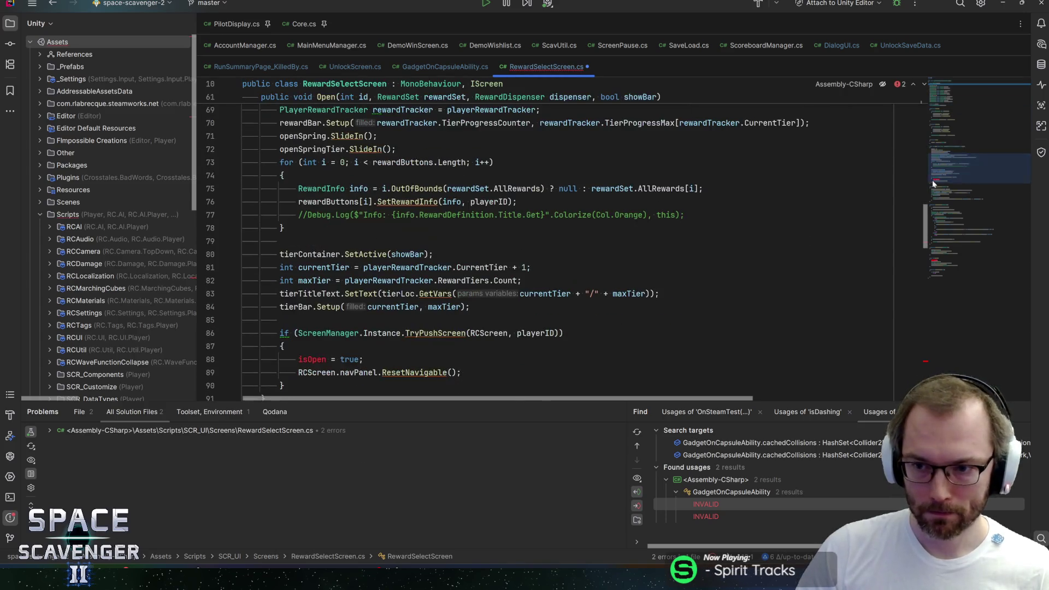
{"action": "key", "text": "F2"}
{"action": "key", "text": "ctrl+x"}
{"action": "key", "text": "F2"}
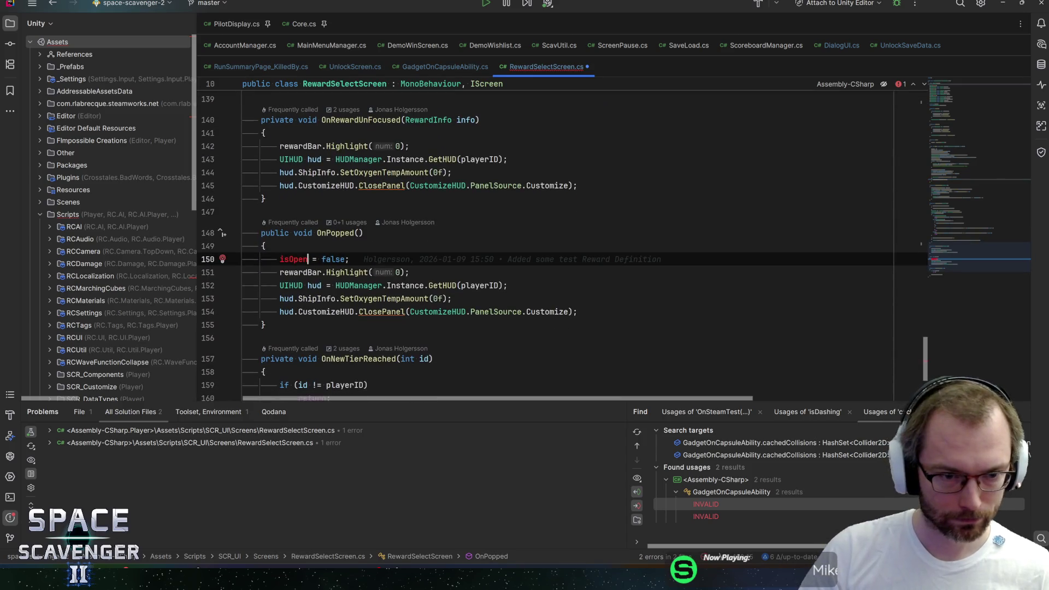
{"action": "key", "text": "ctrl+x"}
{"action": "key", "text": "alt+Tab"}
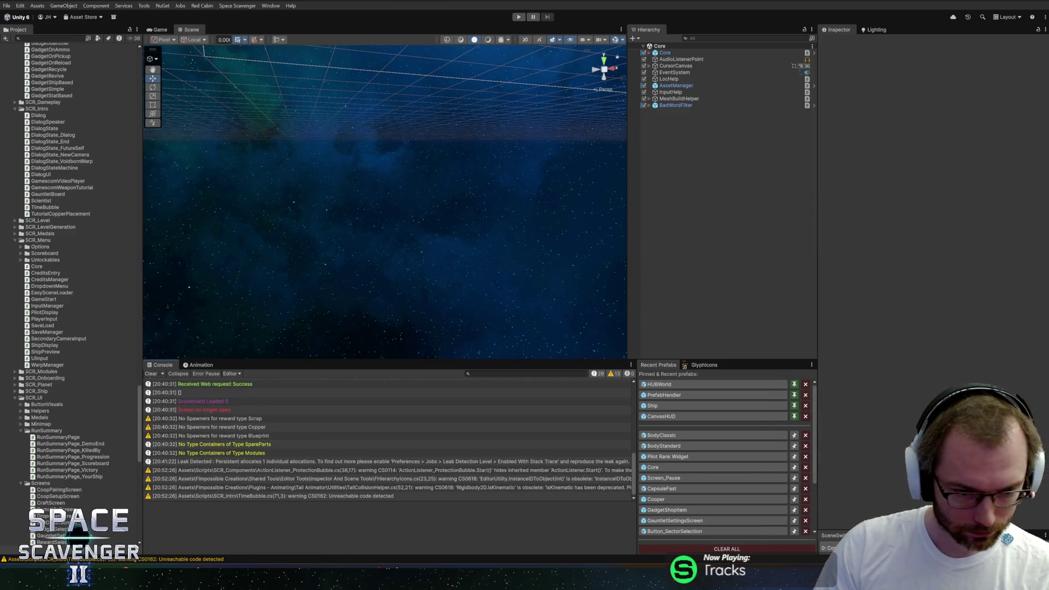
- Open the TimeBubble.cs warning and change line 70's #endif to #else
{"action": "double_click", "coordinate": [311, 497]}
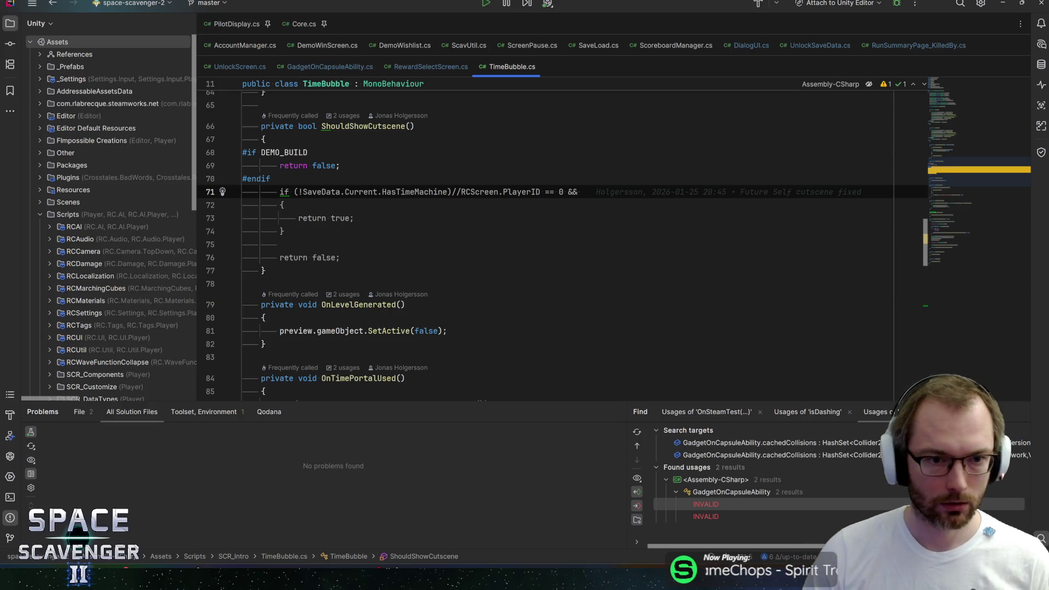
{"action": "left_click", "coordinate": [284, 153]}
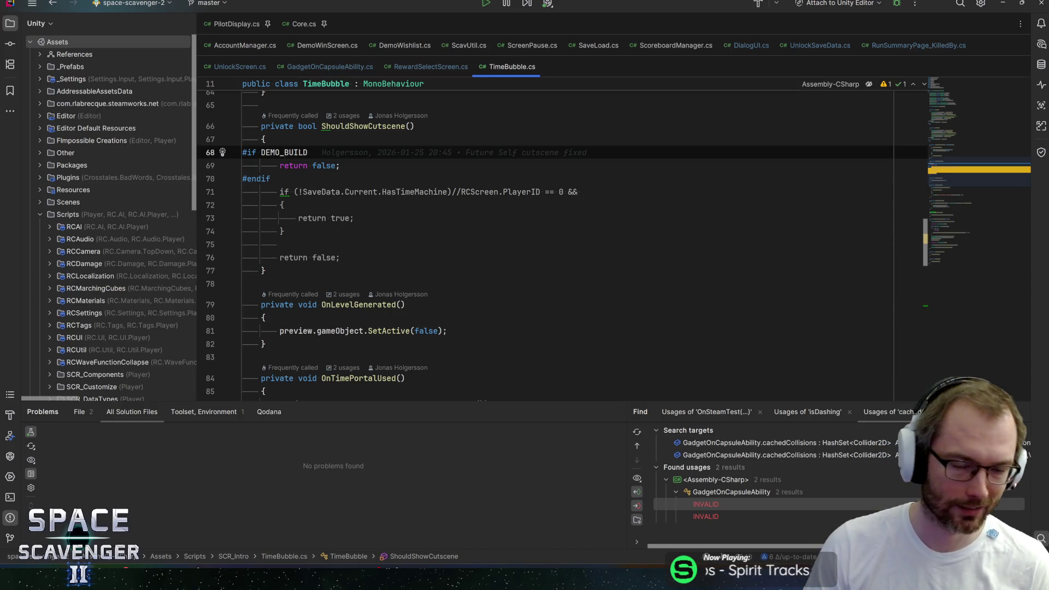
{"action": "left_click", "coordinate": [270, 179]}
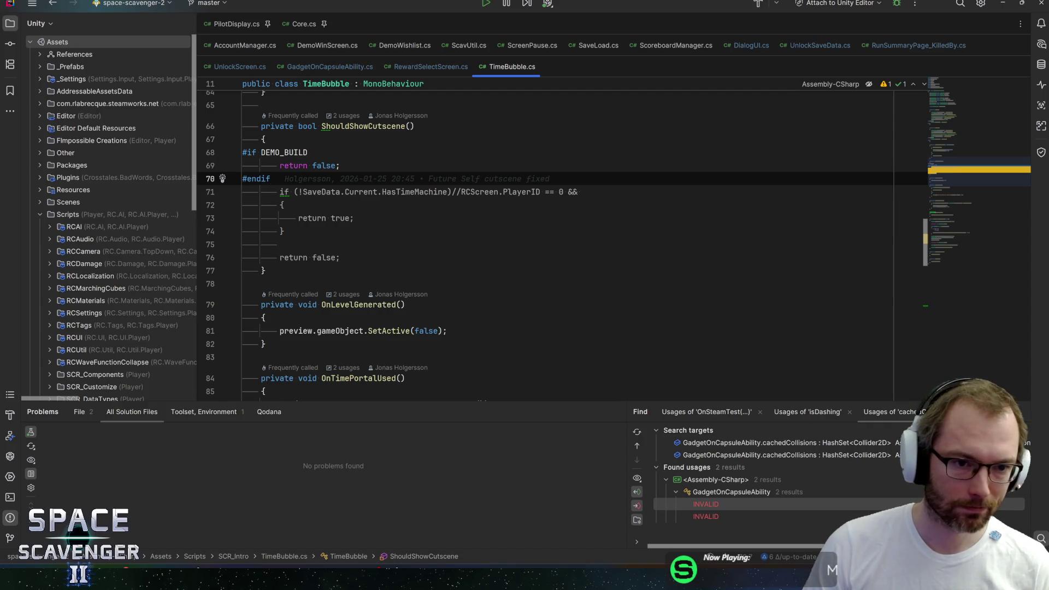
{"action": "key", "text": "shift+Home"}
{"action": "type", "text": "#el"}
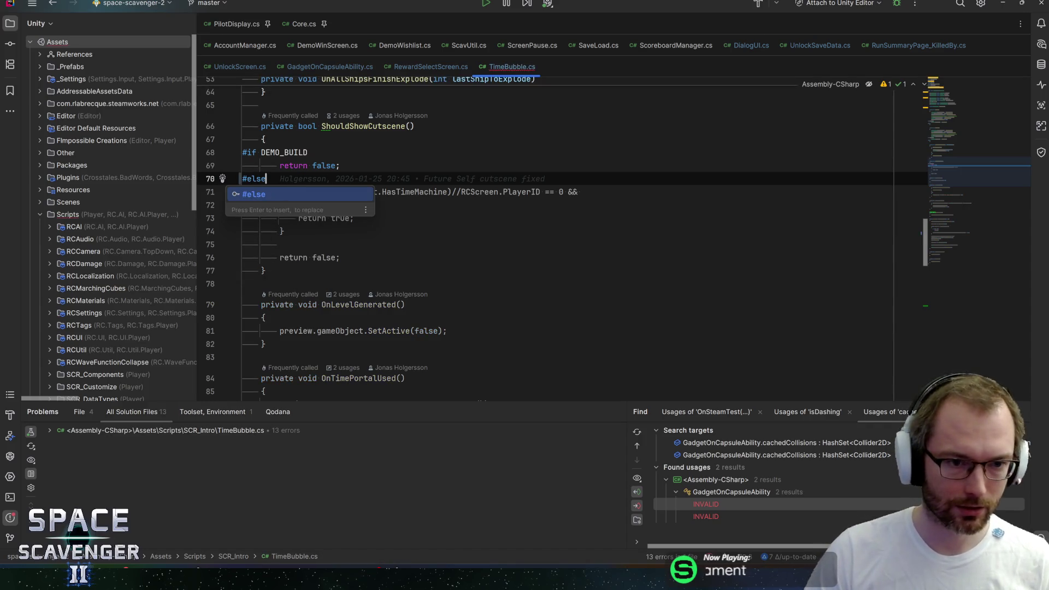
{"action": "key", "text": "Return"}
- Add #endif after ShouldShowCutscene's final return false, then return to Unity
{"action": "key", "text": "Down"}
{"action": "key", "text": "Down"}
{"action": "key", "text": "Down"}
{"action": "key", "text": "End"}
{"action": "key", "text": "Return"}
{"action": "type", "text": "#endif"}
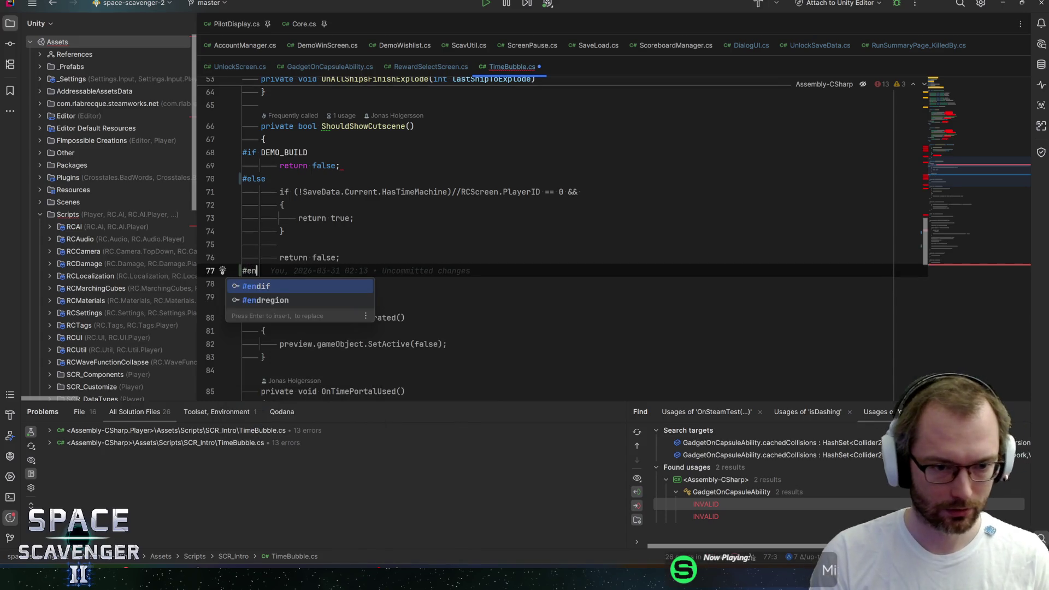
{"action": "key", "text": "Escape"}
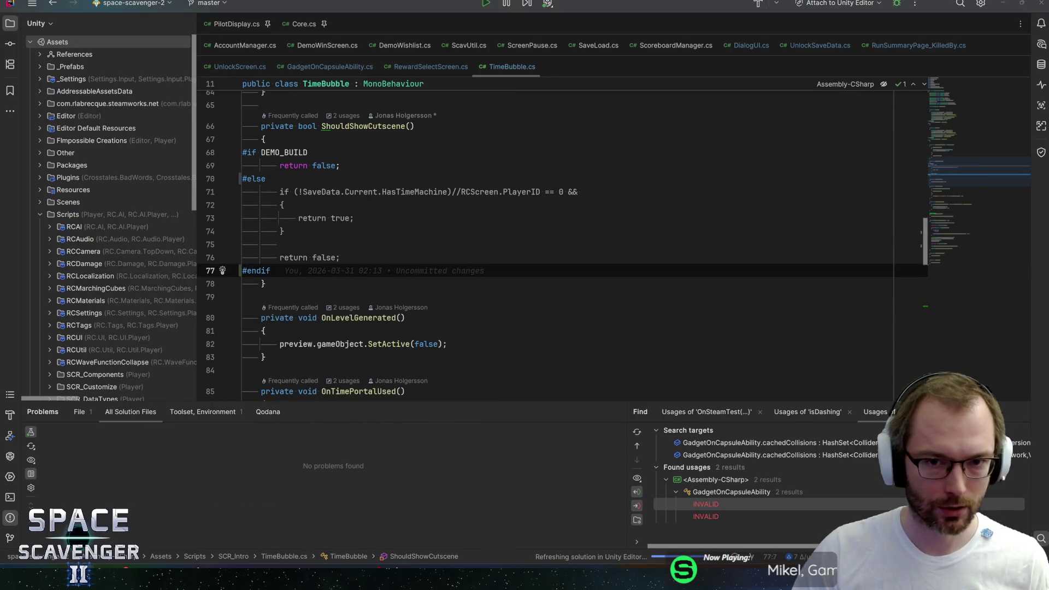
{"action": "key", "text": "alt+Tab"}
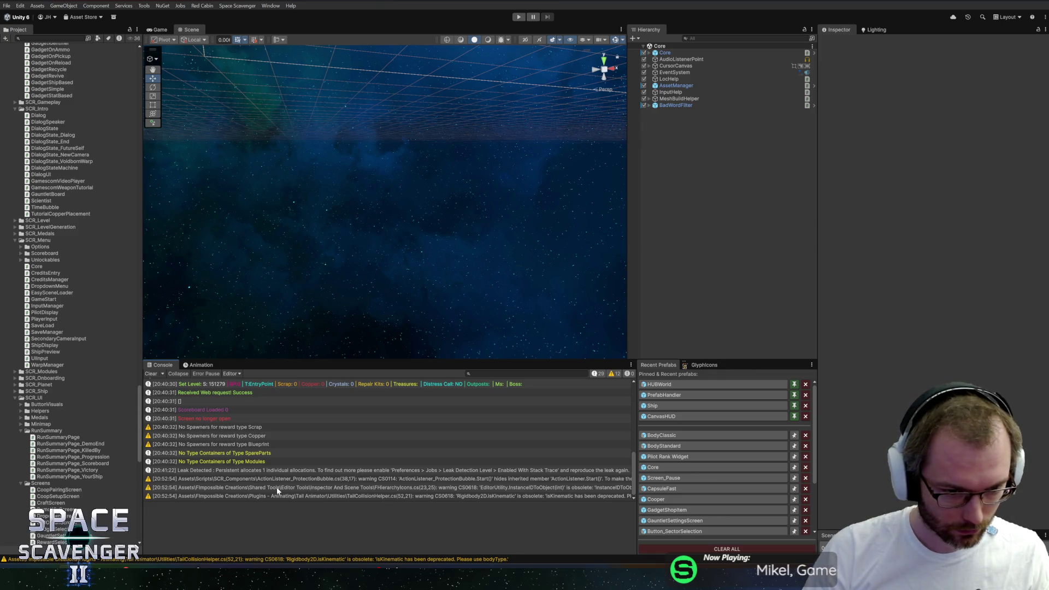
- Open the ProtectionBubble warning and check usages of the ITimer interface it implements
{"action": "double_click", "coordinate": [319, 479]}
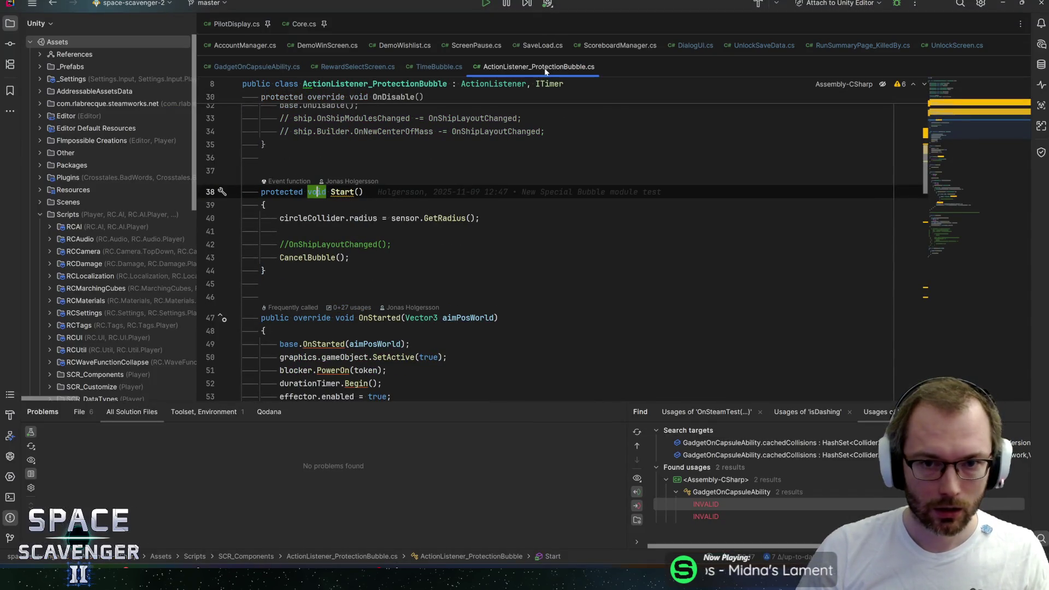
{"action": "left_click", "coordinate": [130, 23]}
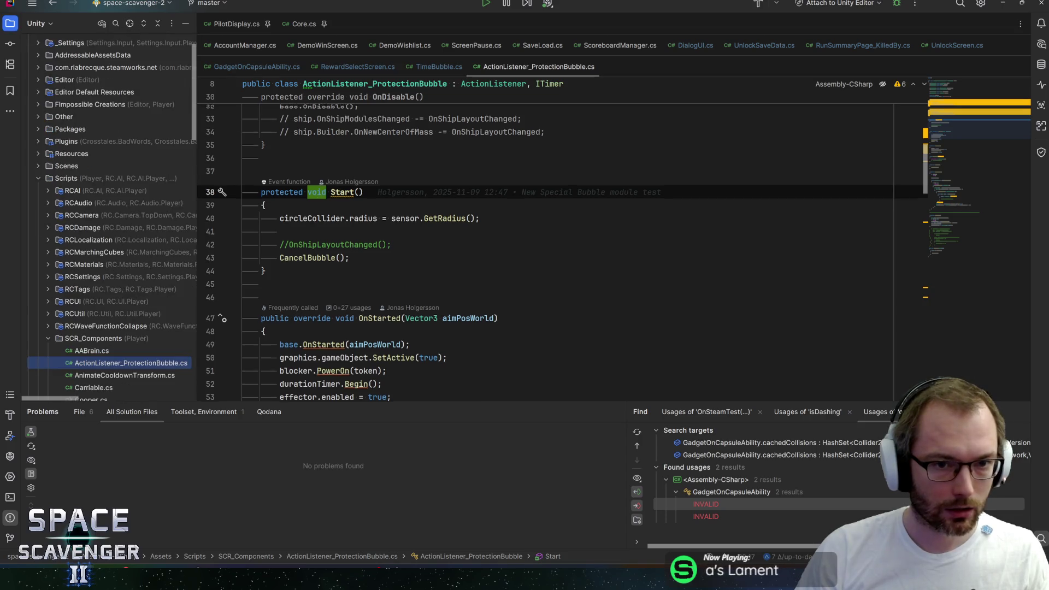
{"action": "scroll", "coordinate": [546, 235], "scroll_direction": "up", "scroll_amount": 10}
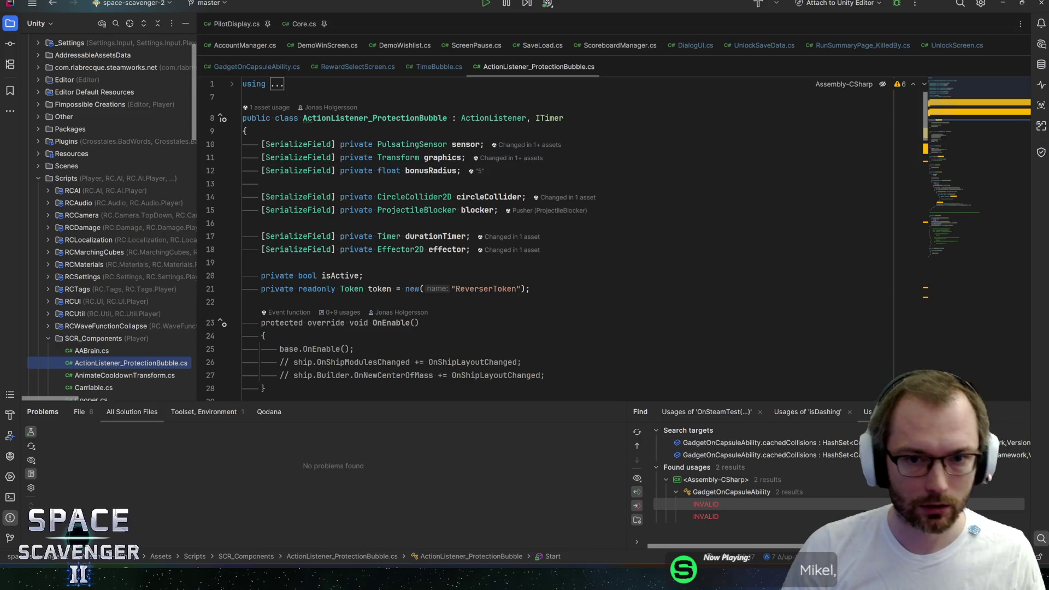
{"action": "left_click", "coordinate": [564, 118]}
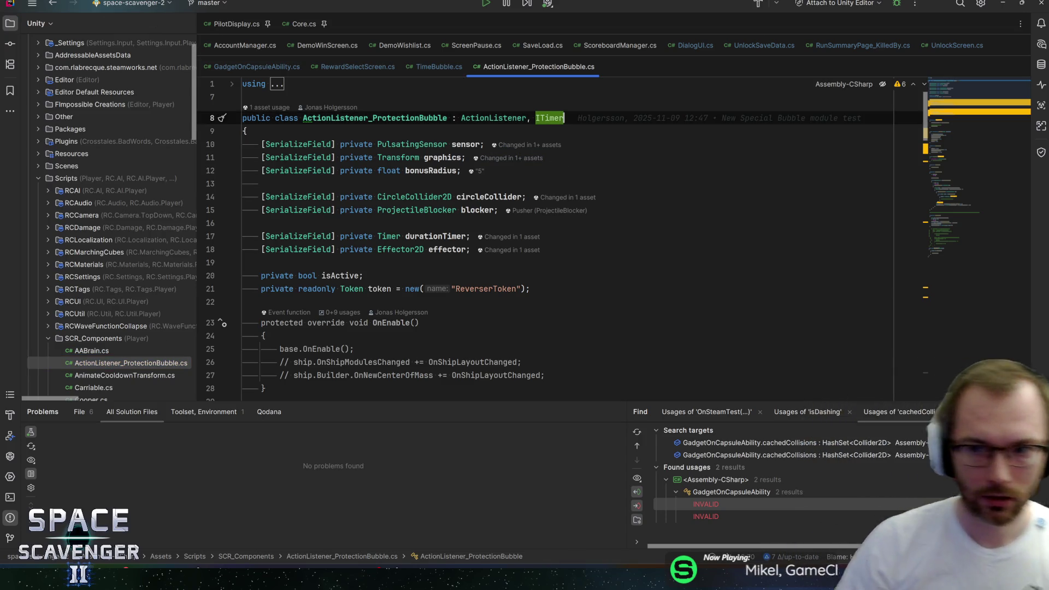
{"action": "key", "text": "ctrl+alt+F7"}
{"action": "left_click", "coordinate": [465, 157]}
{"action": "scroll", "coordinate": [546, 237], "scroll_direction": "down", "scroll_amount": 3}
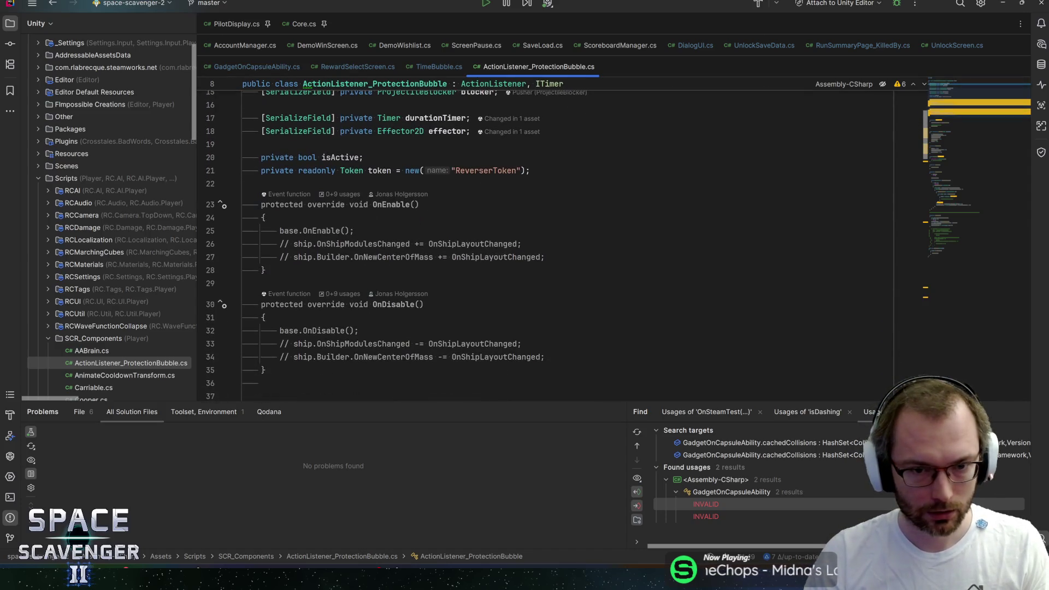
- Delete ActionListener_ProtectionBubble.cs from SCR_Components and let Unity recompile
{"action": "left_click", "coordinate": [118, 363]}
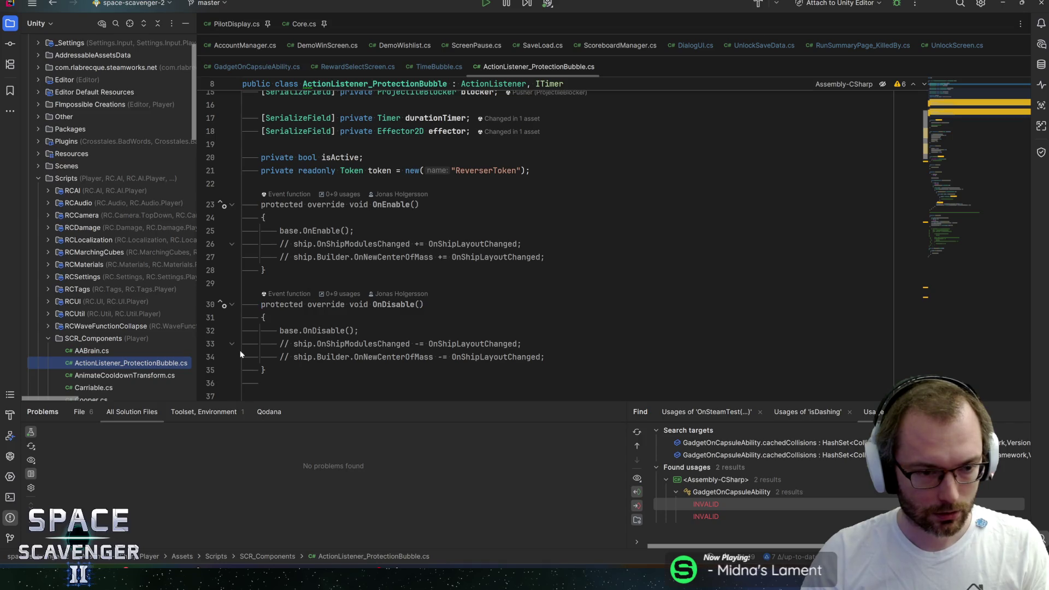
{"action": "key", "text": "Delete"}
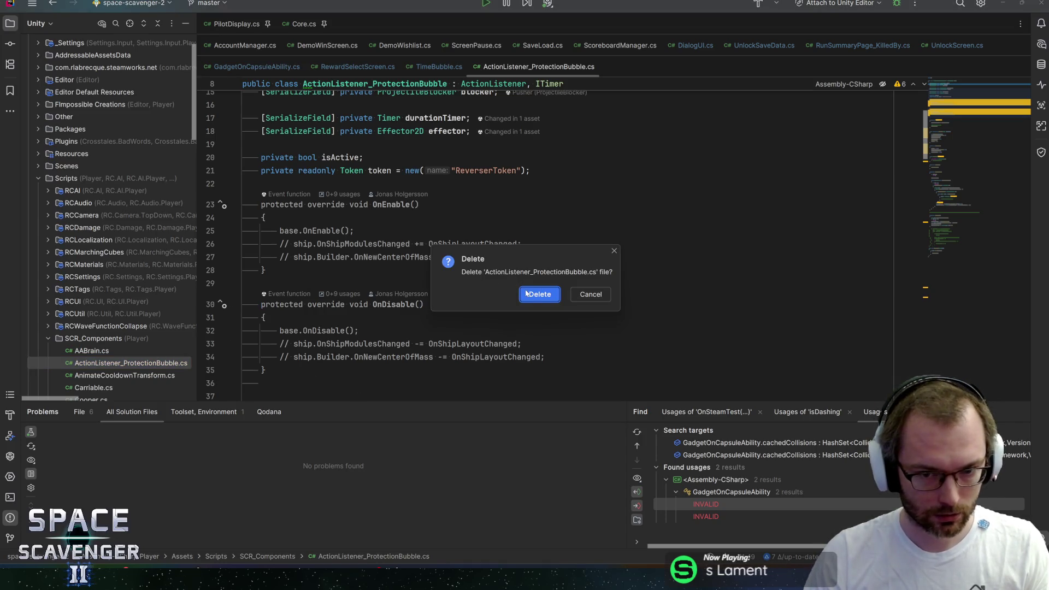
{"action": "left_click", "coordinate": [526, 293]}
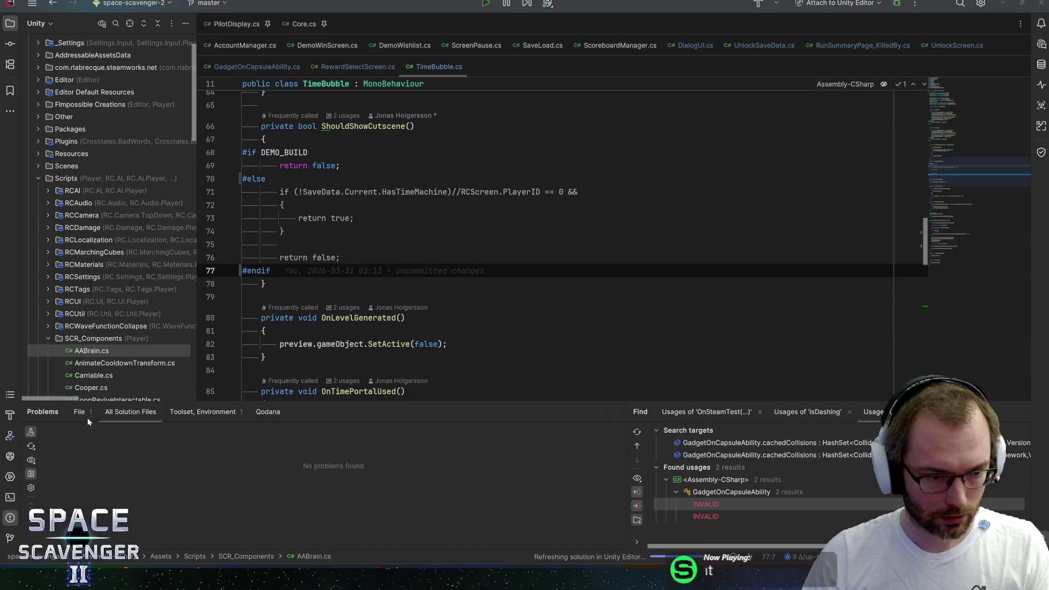
{"action": "key", "text": "alt+Tab"}
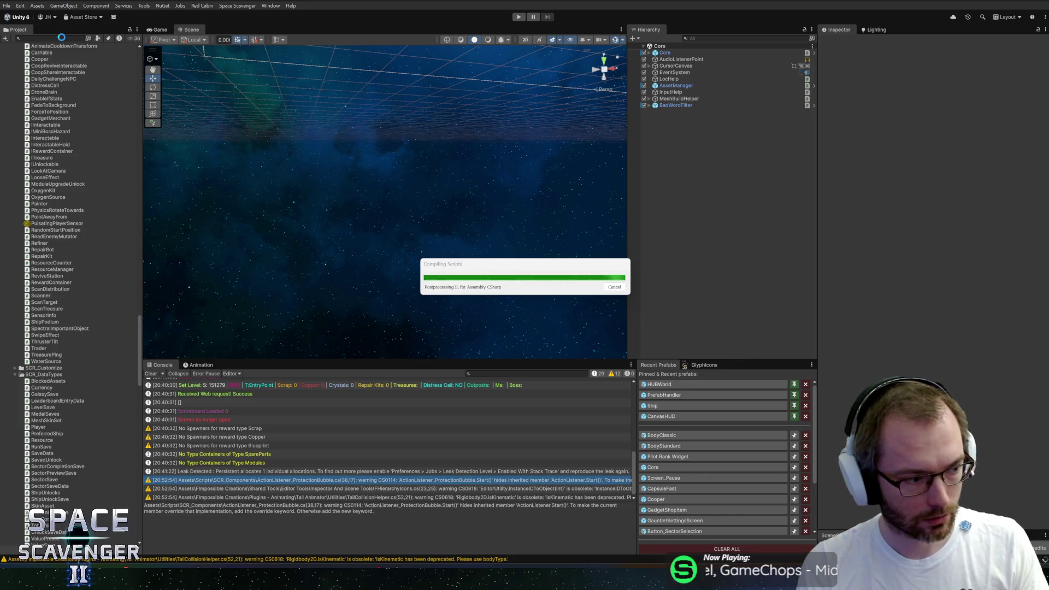
- Search the Unity Project window for 'bubbl'
{"action": "left_click", "coordinate": [63, 40]}
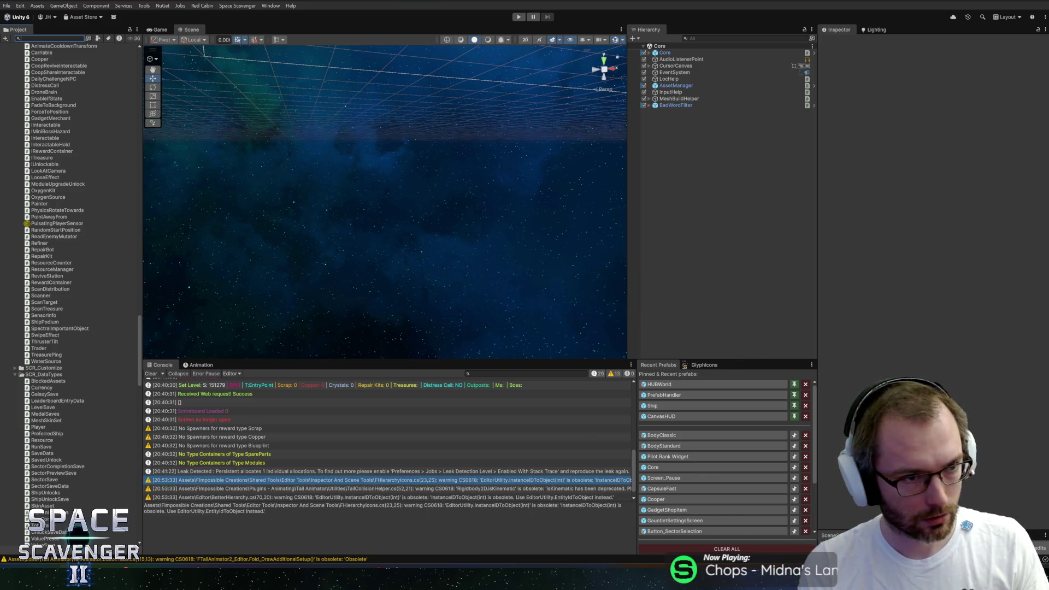
{"action": "type", "text": "prot"}
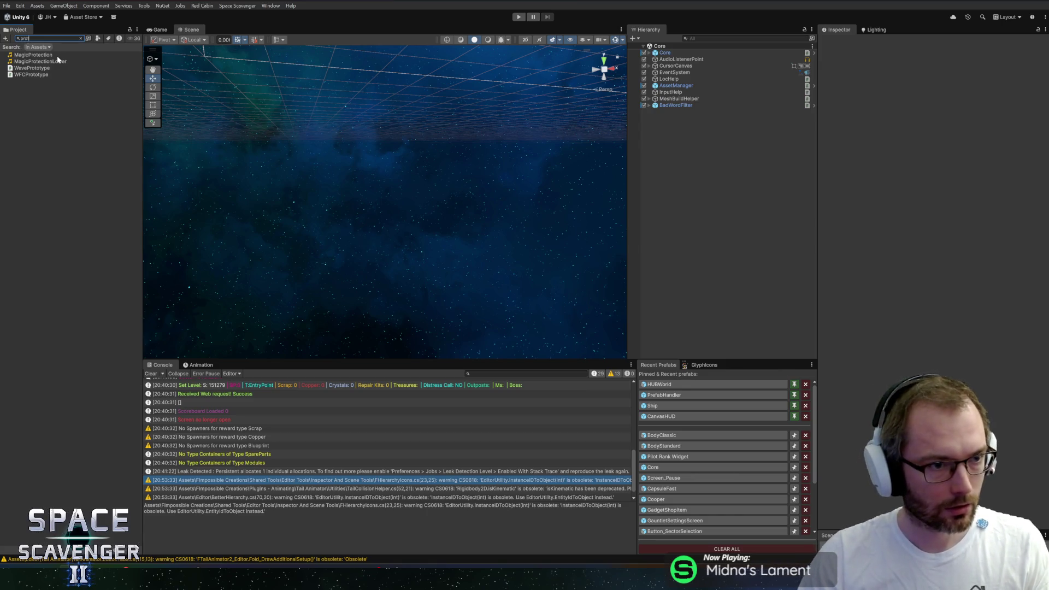
{"action": "key", "text": "ctrl+a"}
{"action": "type", "text": "bubbl"}
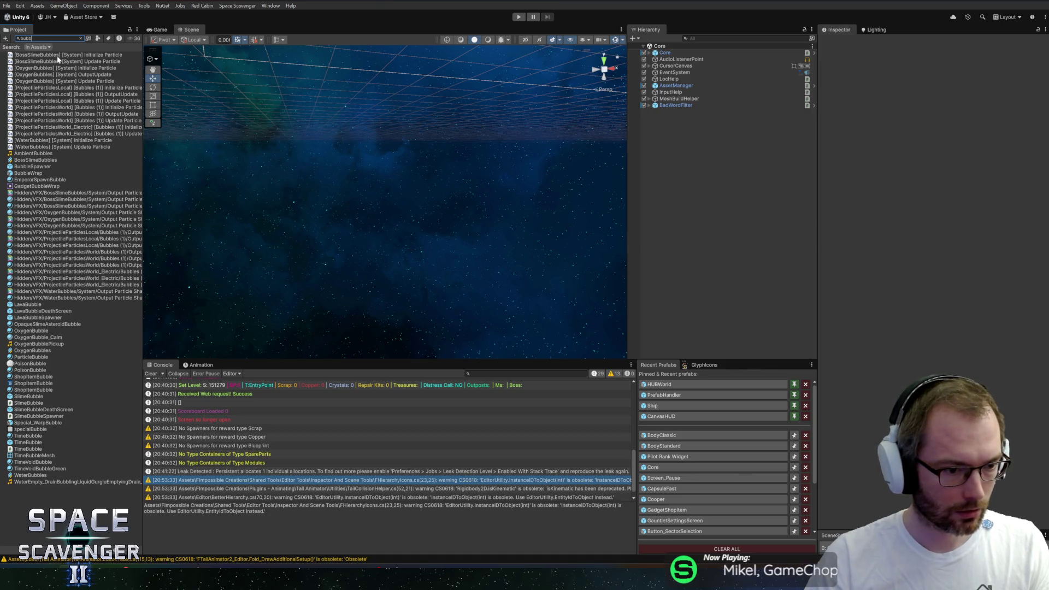
- Locate Special_WarpBubble in Weapons/Special and delete it, confirming the dialog
{"action": "left_click", "coordinate": [34, 422]}
{"action": "left_click", "coordinate": [80, 38]}
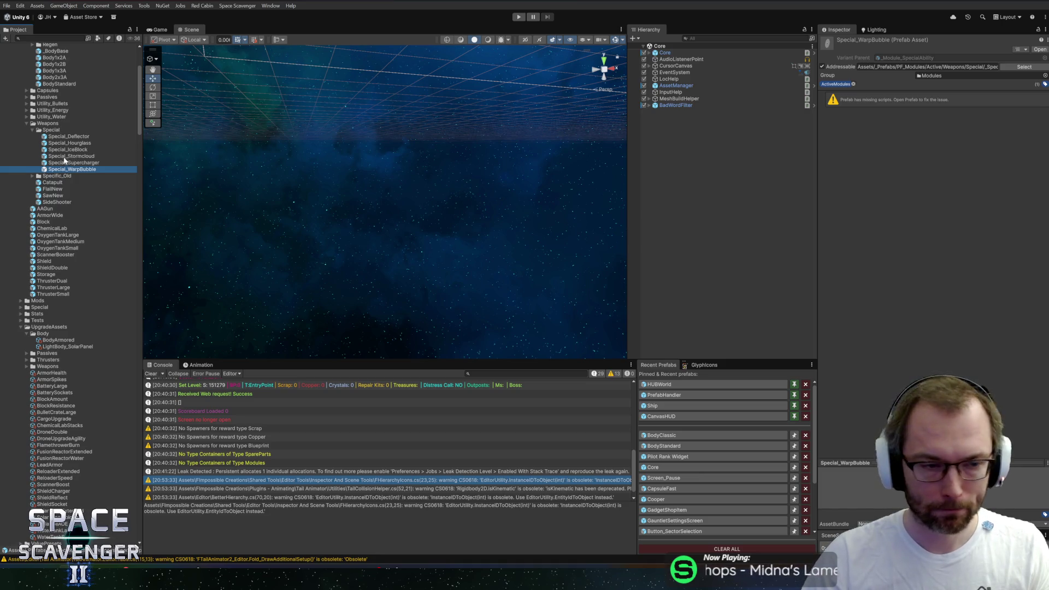
{"action": "left_click", "coordinate": [61, 163]}
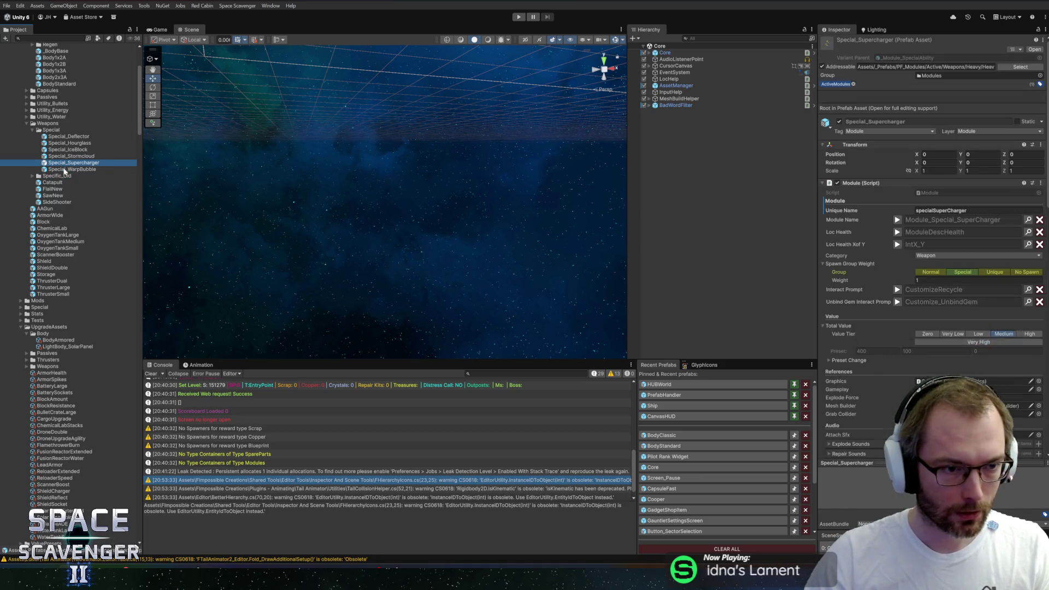
{"action": "left_click", "coordinate": [72, 170]}
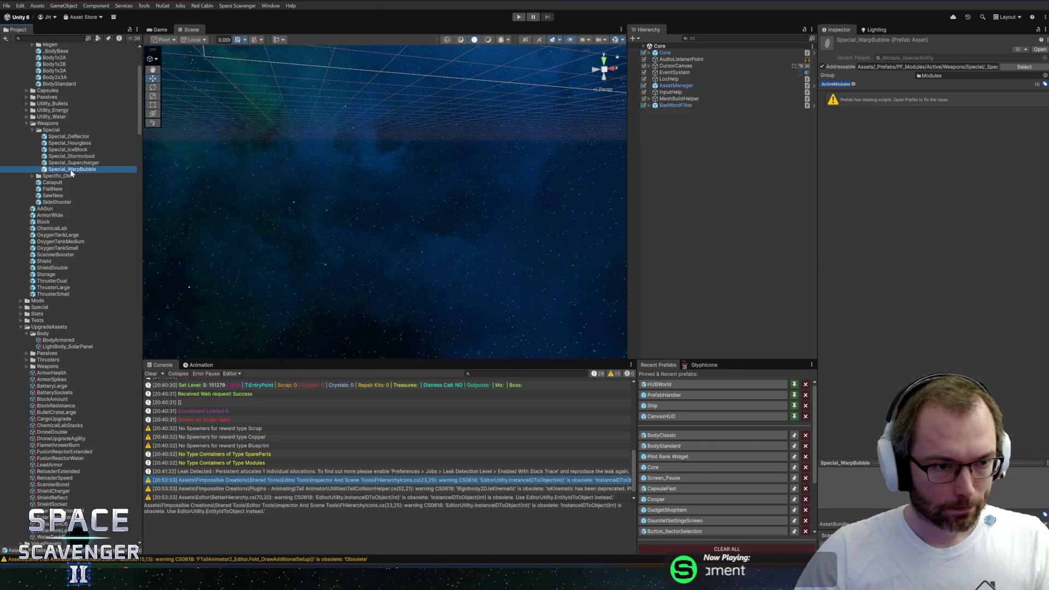
{"action": "key", "text": "Delete"}
{"action": "left_click", "coordinate": [567, 295]}
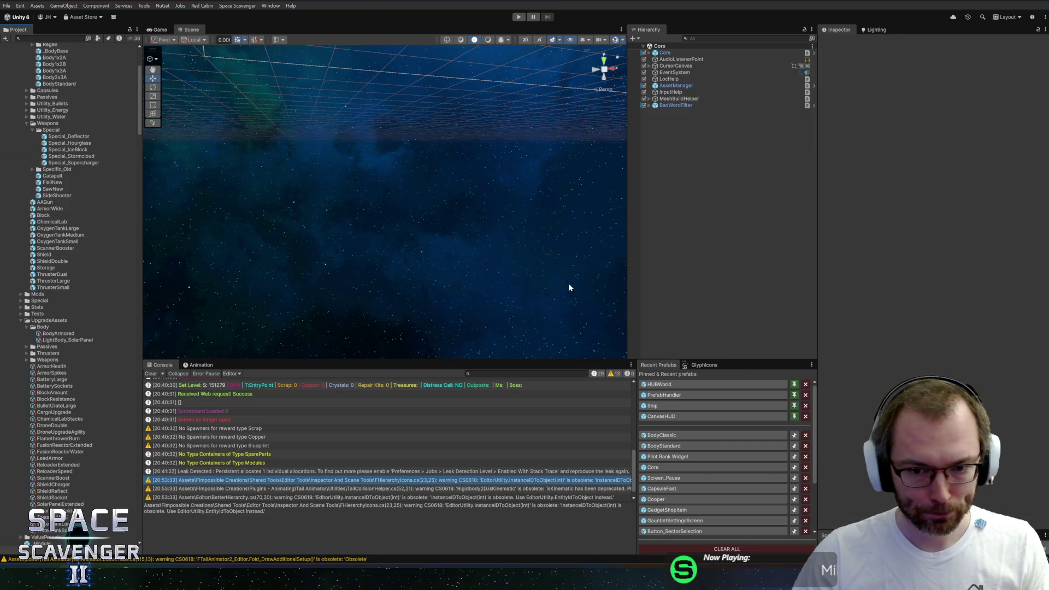
- Open BetterHierarchy.cs from the console warning and review the quick fixes for the obsolete call
{"action": "double_click", "coordinate": [290, 496]}
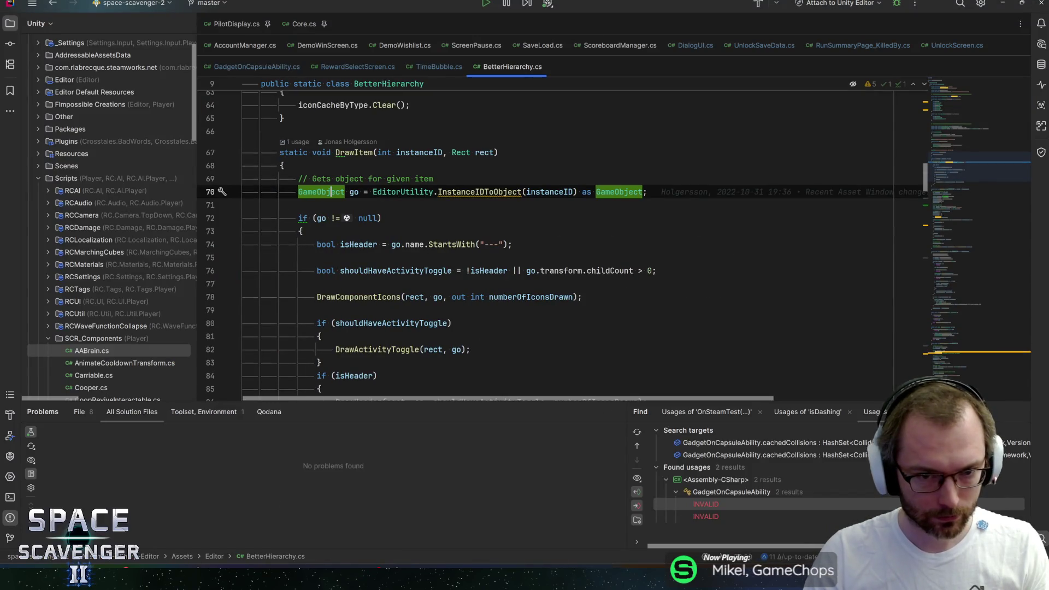
{"action": "key", "text": "alt+Return"}
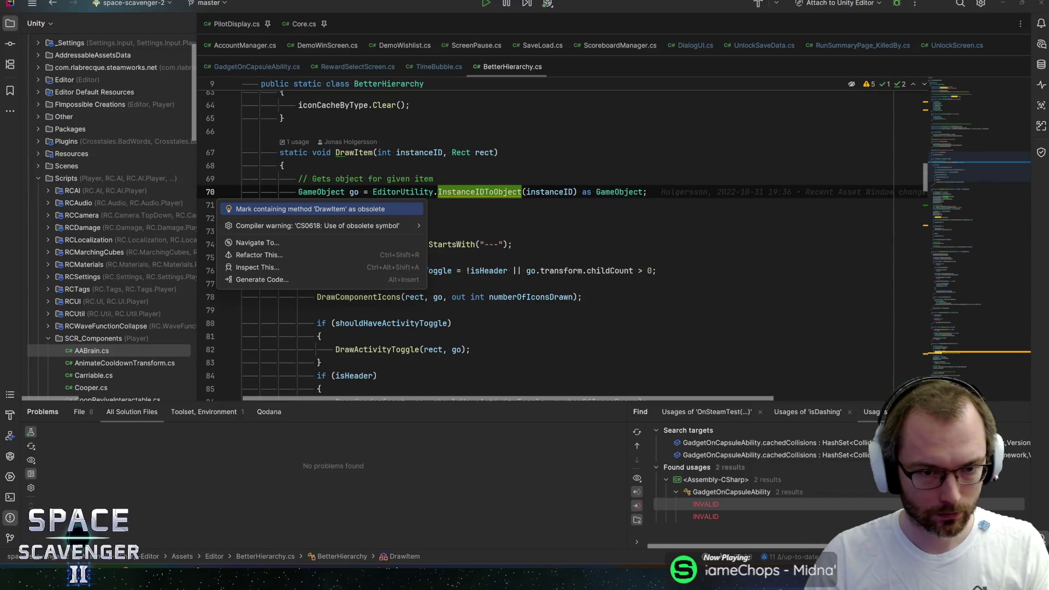
{"action": "key", "text": "Down"}
{"action": "key", "text": "Right"}
{"action": "key", "text": "Escape"}
{"action": "key", "text": "Escape"}
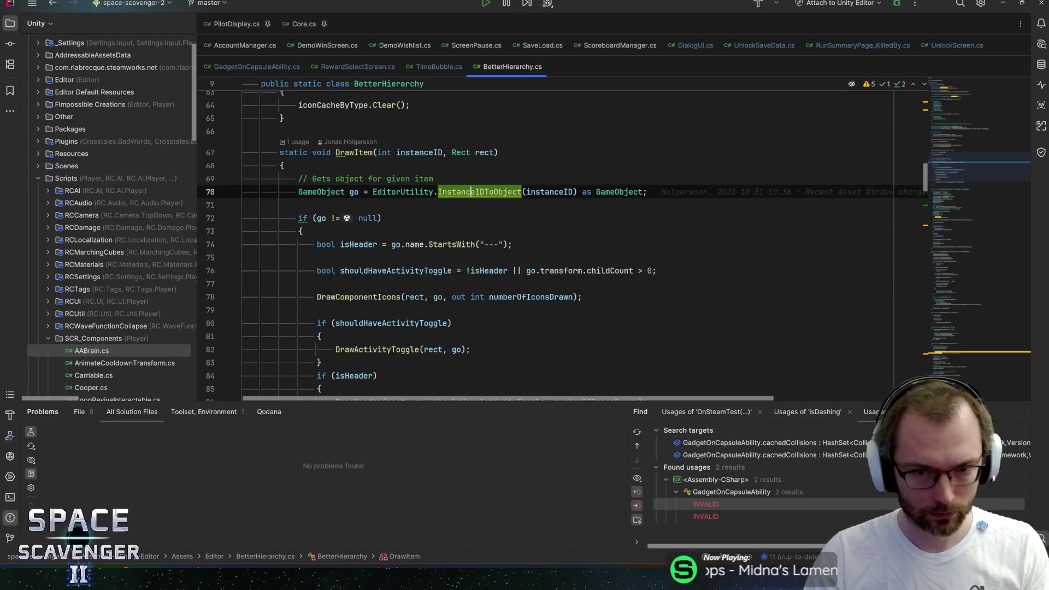
{"action": "key", "text": "alt+Tab"}
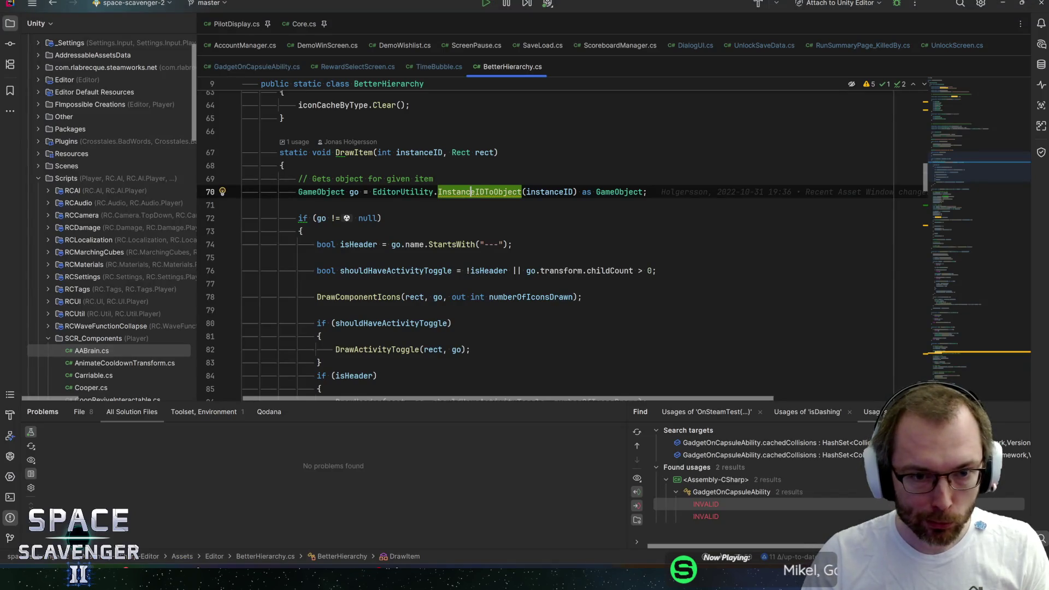
- Replace InstanceIDToObject with EntityIdToObject, change DrawItem's parameter type to EntityId, and save
{"action": "double_click", "coordinate": [471, 192]}
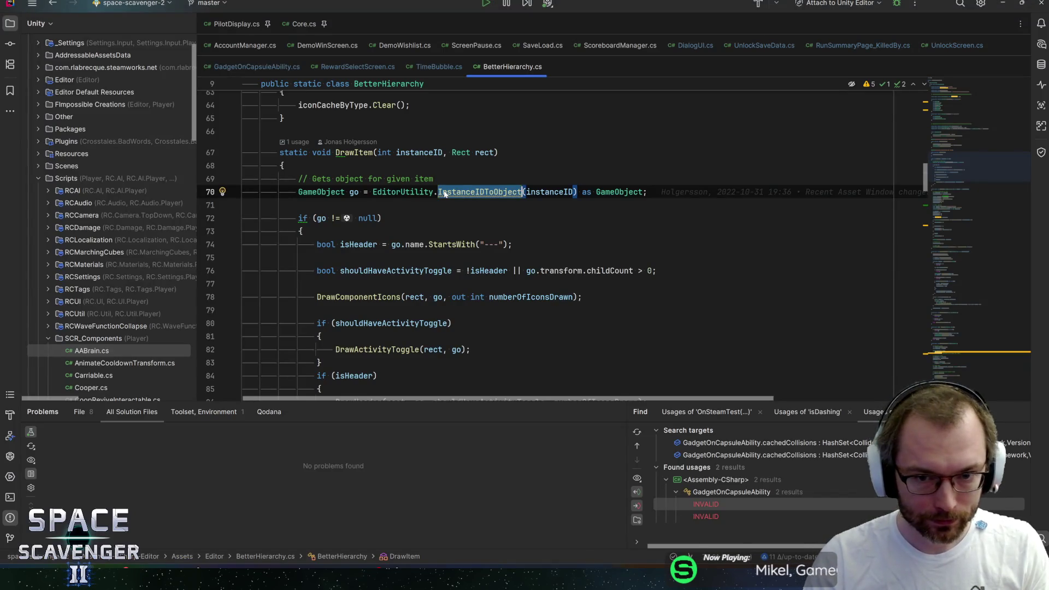
{"action": "type", "text": "Endi"}
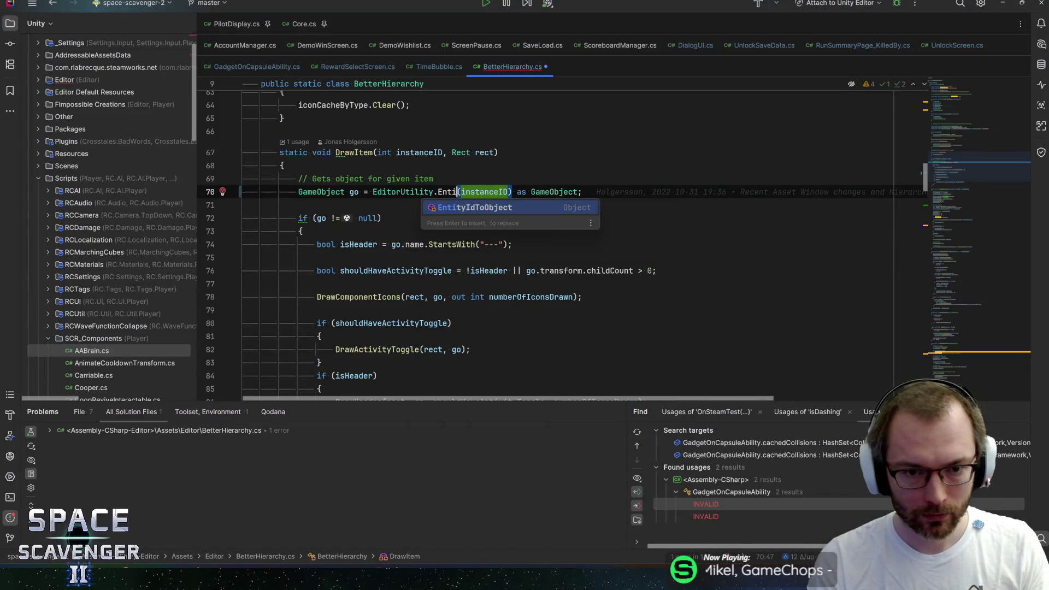
{"action": "key", "text": "Return"}
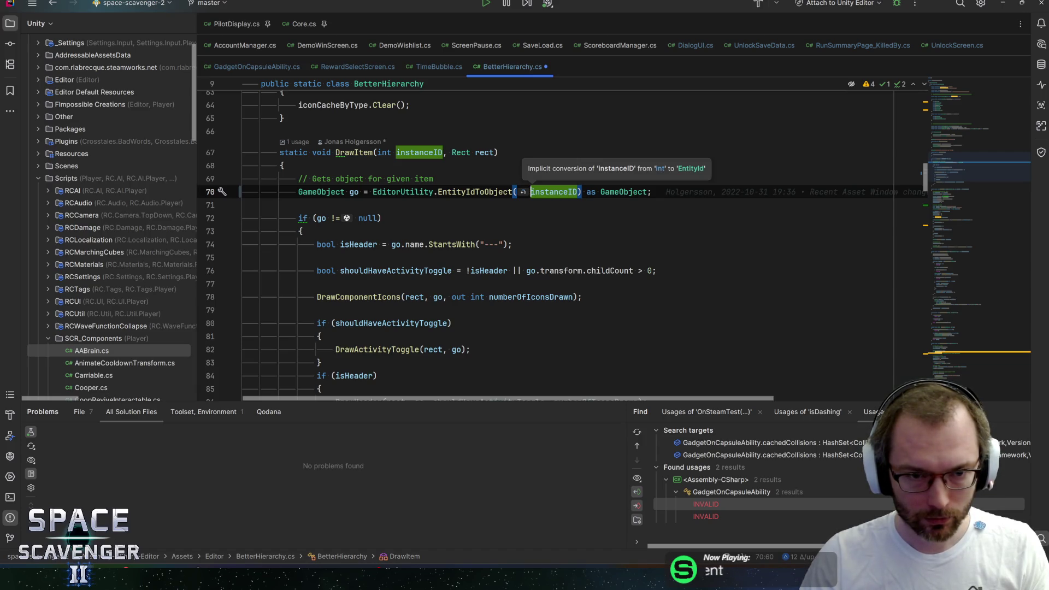
{"action": "left_click", "coordinate": [375, 152]}
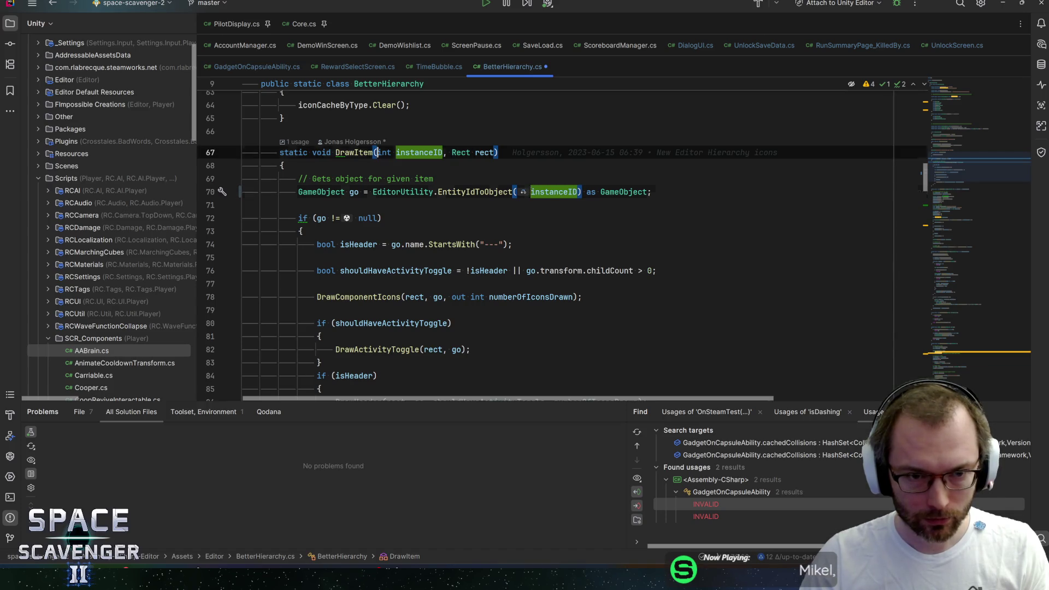
{"action": "type", "text": "EntityId"}
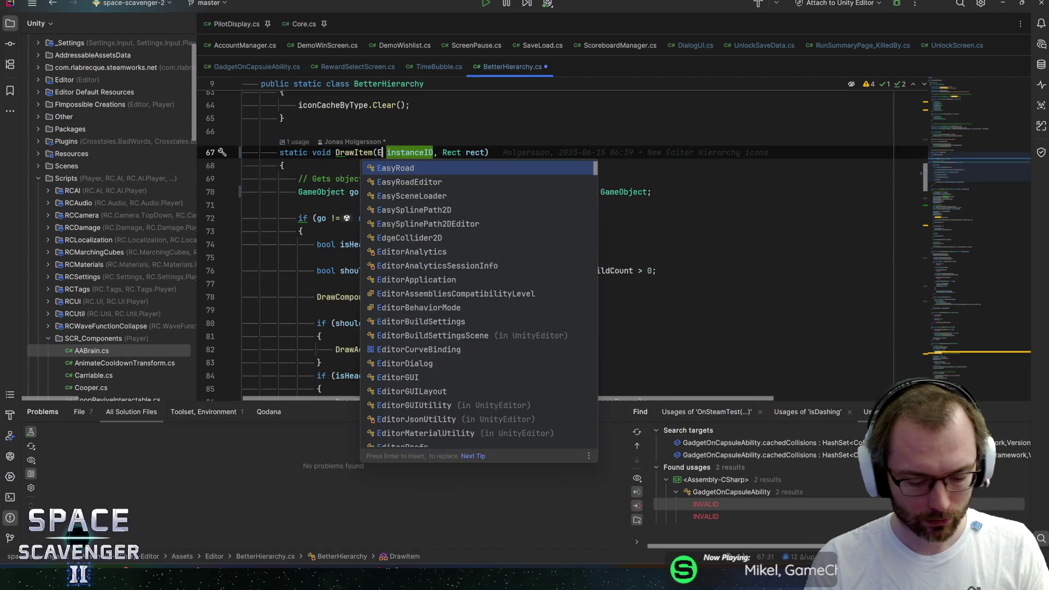
{"action": "key", "text": "ctrl+s"}
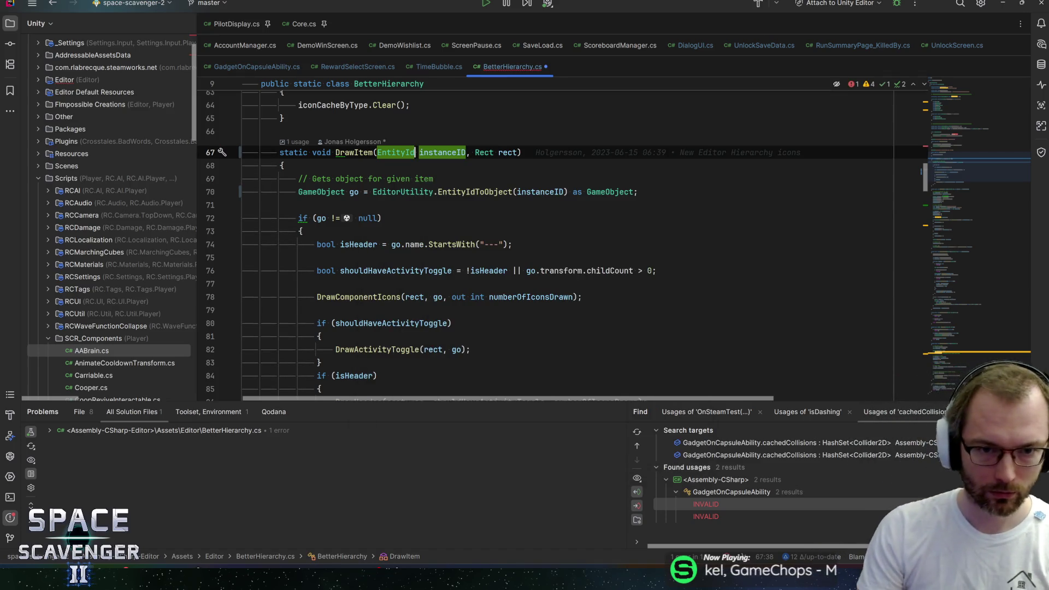
{"action": "left_click", "coordinate": [353, 152], "text": "ctrl"}
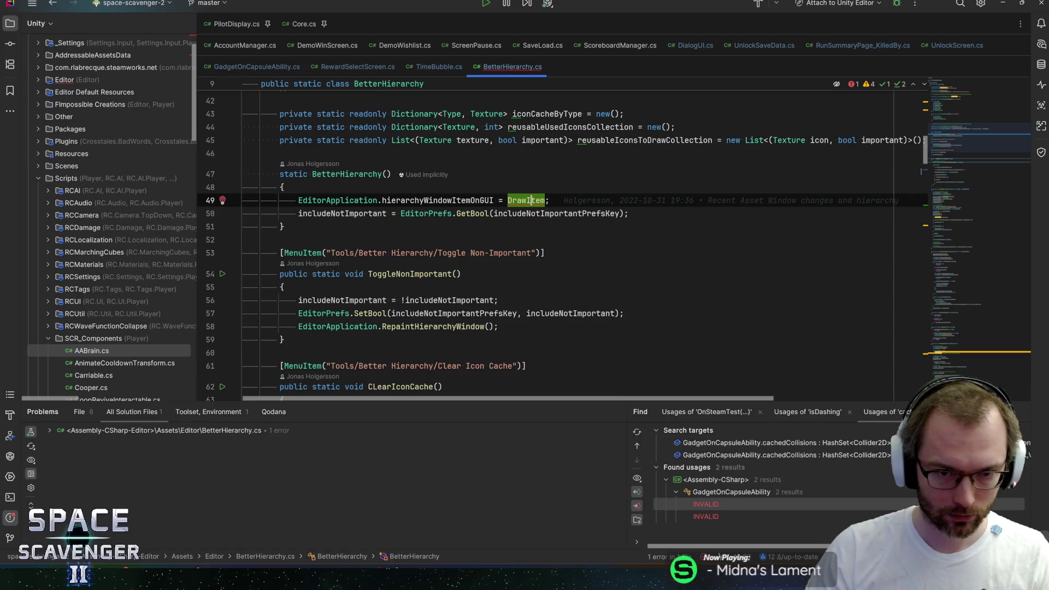
- Jump to the decompiled hierarchyWindowItemOnGUI declaration and view its documentation
{"action": "mouse_move", "coordinate": [531, 200]}
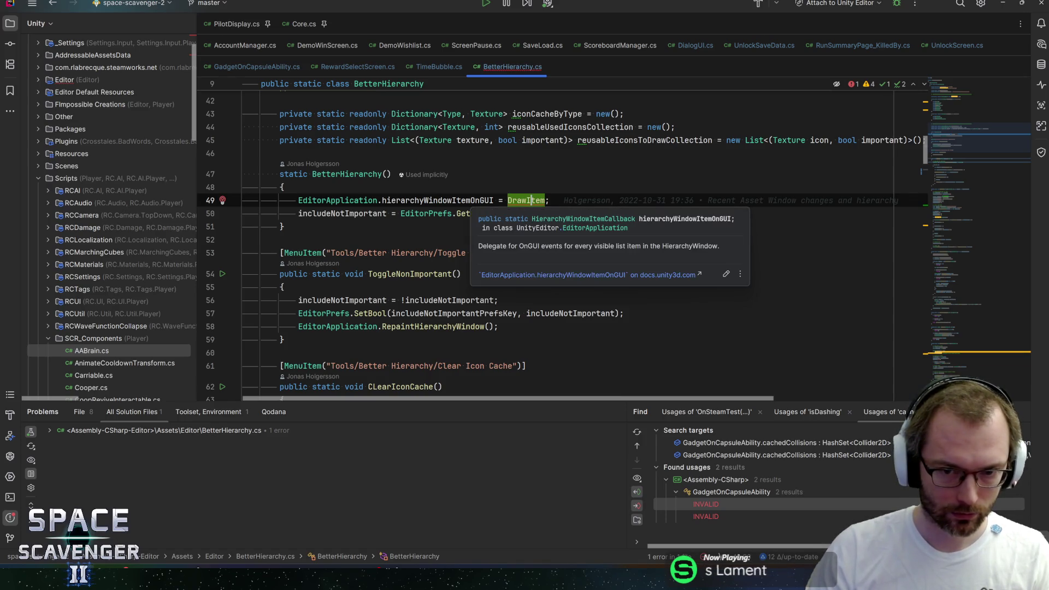
{"action": "left_click", "coordinate": [467, 201], "text": "ctrl"}
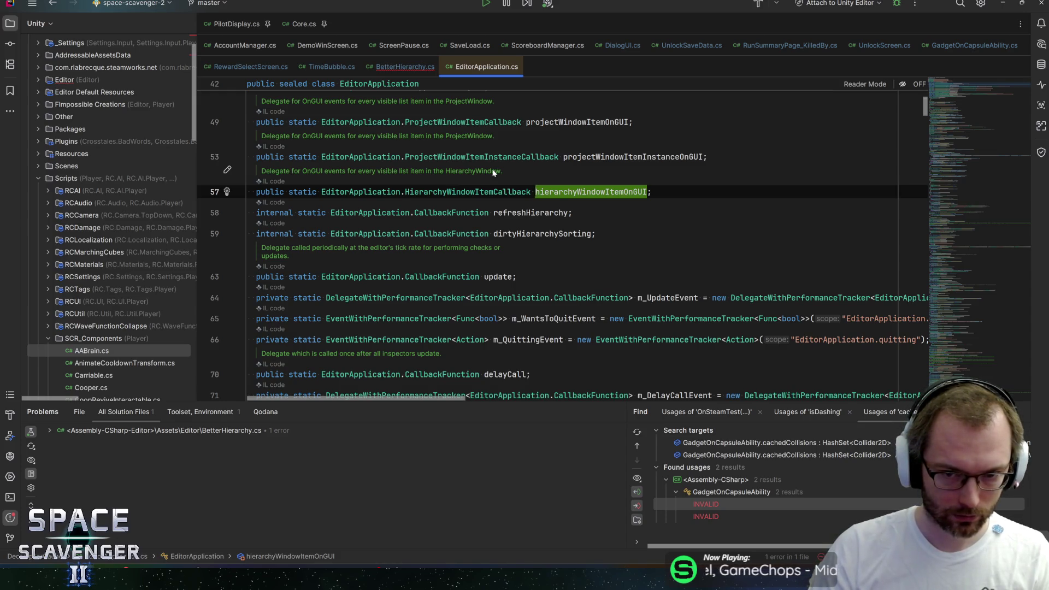
{"action": "key", "text": "ctrl+minus"}
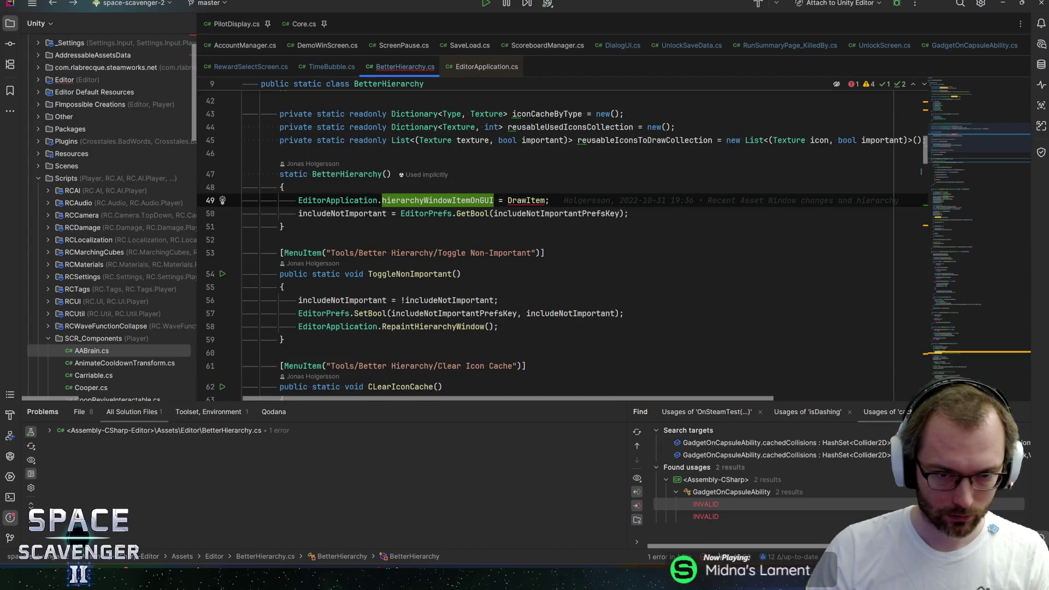
{"action": "key", "text": "ctrl+shift+F1"}
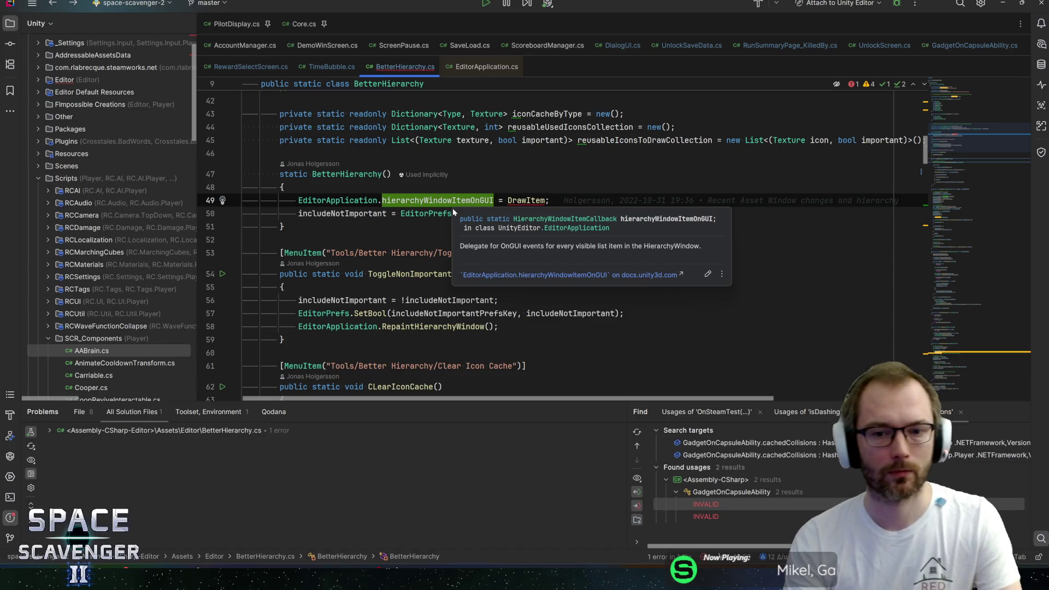
{"action": "key", "text": "ctrl+b"}
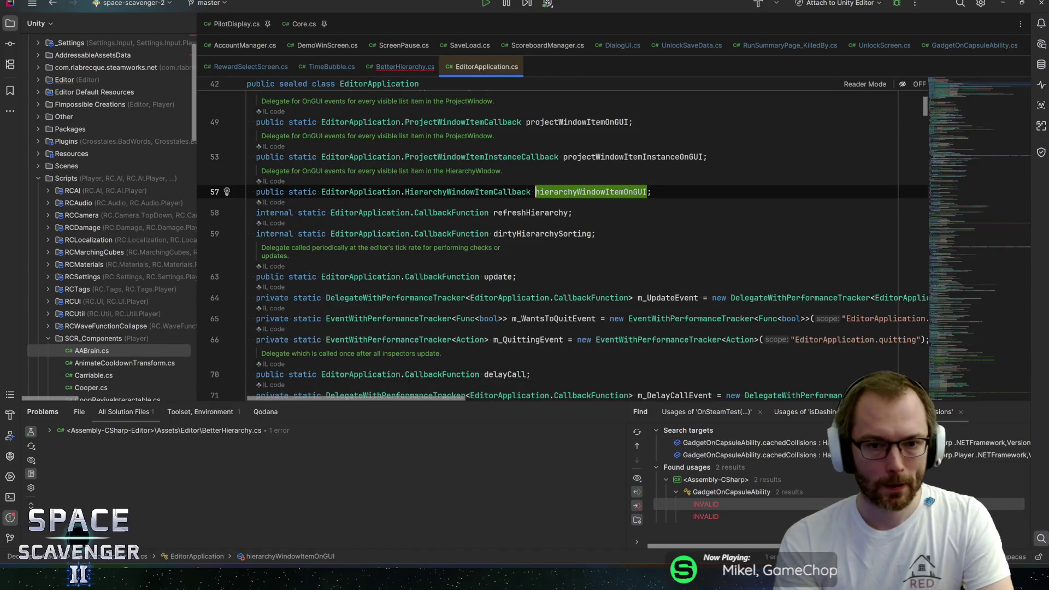
- Find the HierarchyWindowItemCallback delegate, still taking int instanceID, then return to BetterHierarchy.cs
{"action": "double_click", "coordinate": [572, 191]}
{"action": "key", "text": "ctrl+f"}
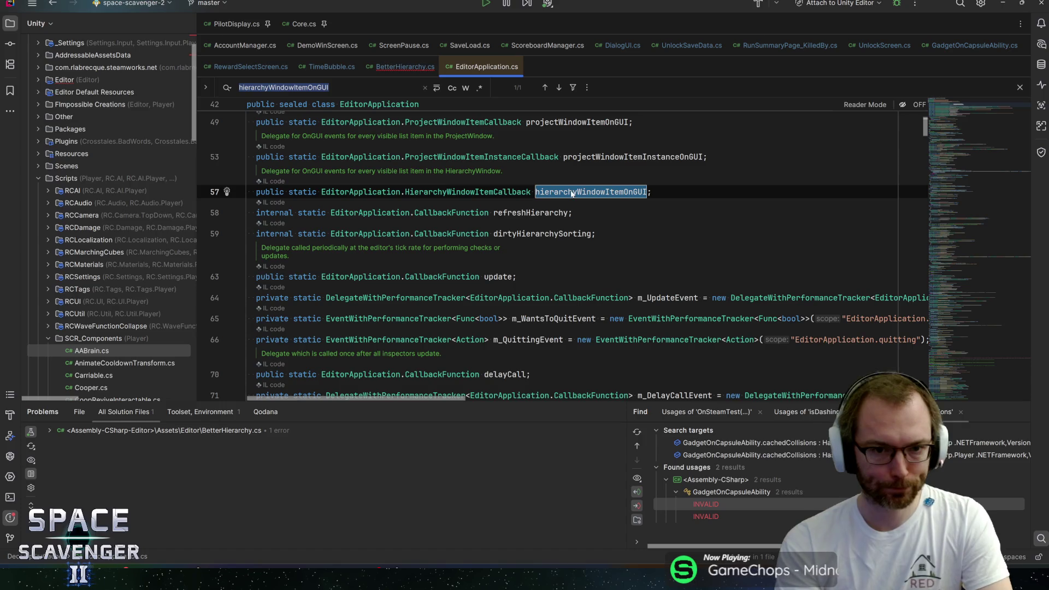
{"action": "left_click", "coordinate": [507, 192], "text": "ctrl"}
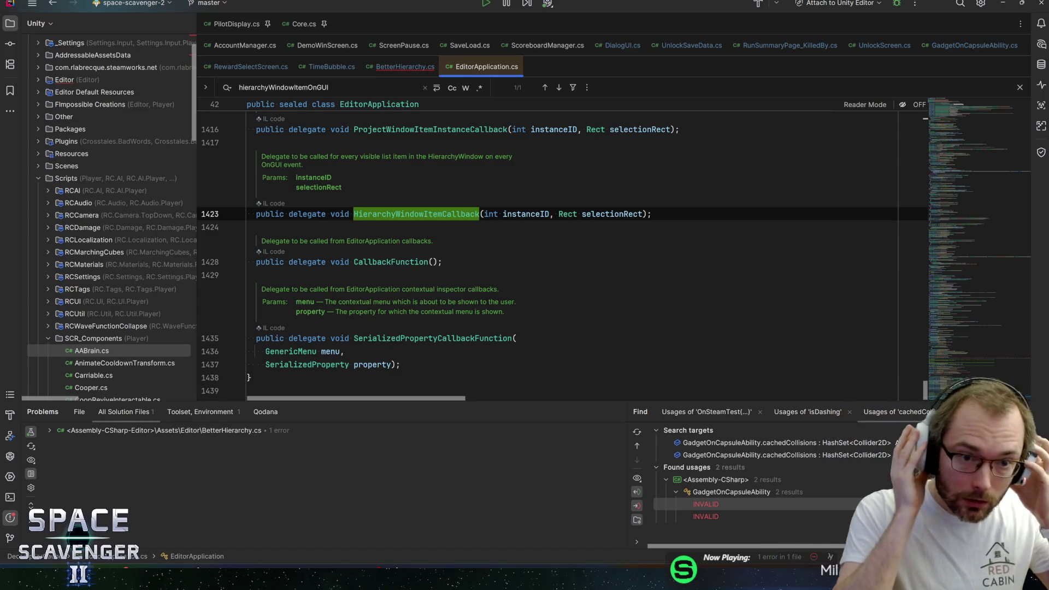
{"action": "scroll", "coordinate": [562, 266], "scroll_direction": "up", "scroll_amount": 1}
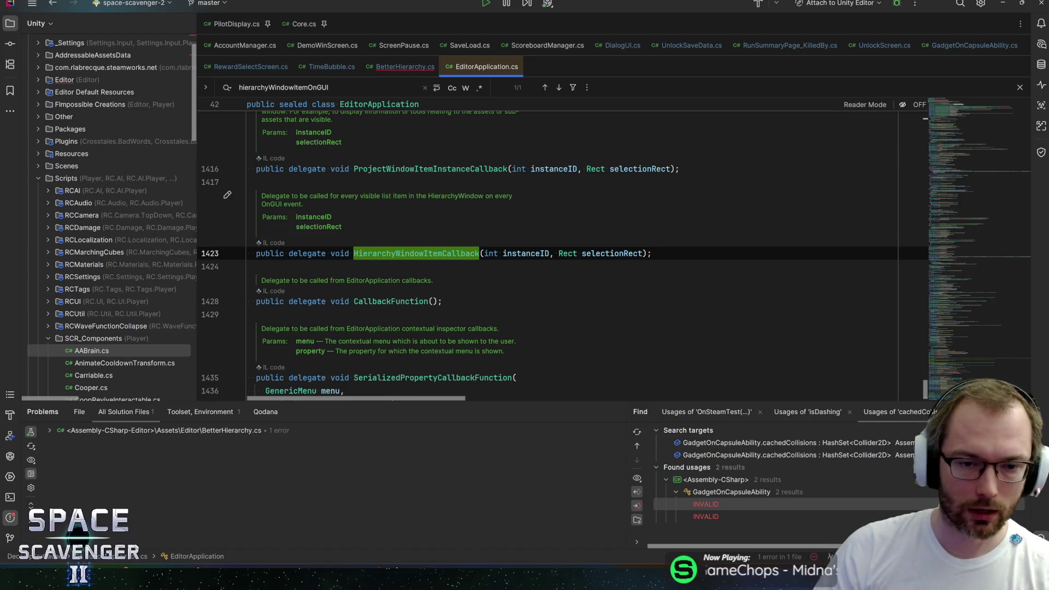
{"action": "key", "text": "ctrl+alt+Left"}
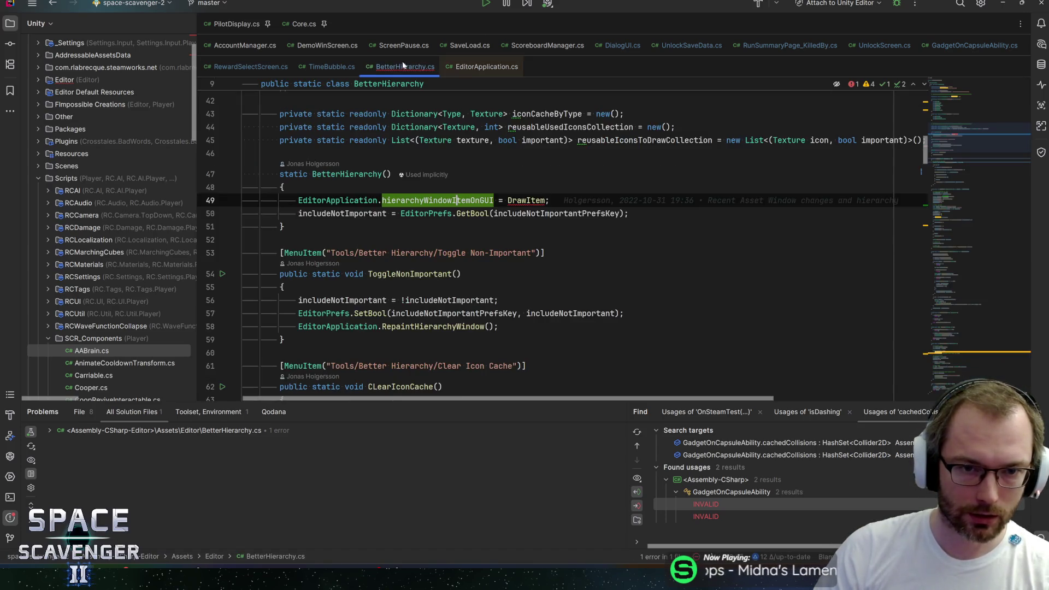
- Revert DrawItem's parameter to int and restore the InstanceIDToObject call on line 70
{"action": "key", "text": "ctrl+alt+Left"}
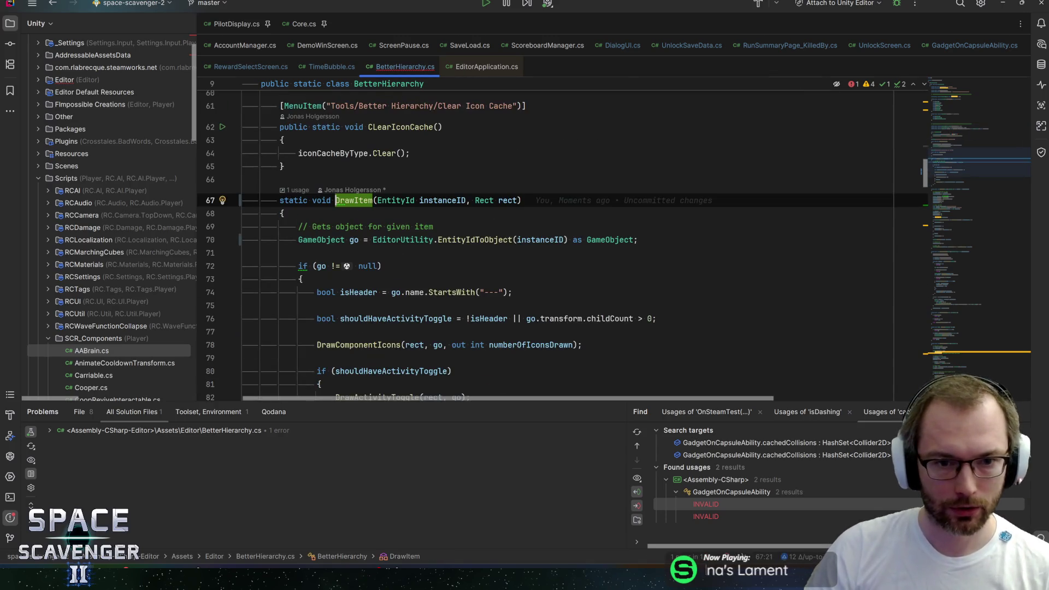
{"action": "type", "text": "int"}
{"action": "left_click", "coordinate": [530, 239]}
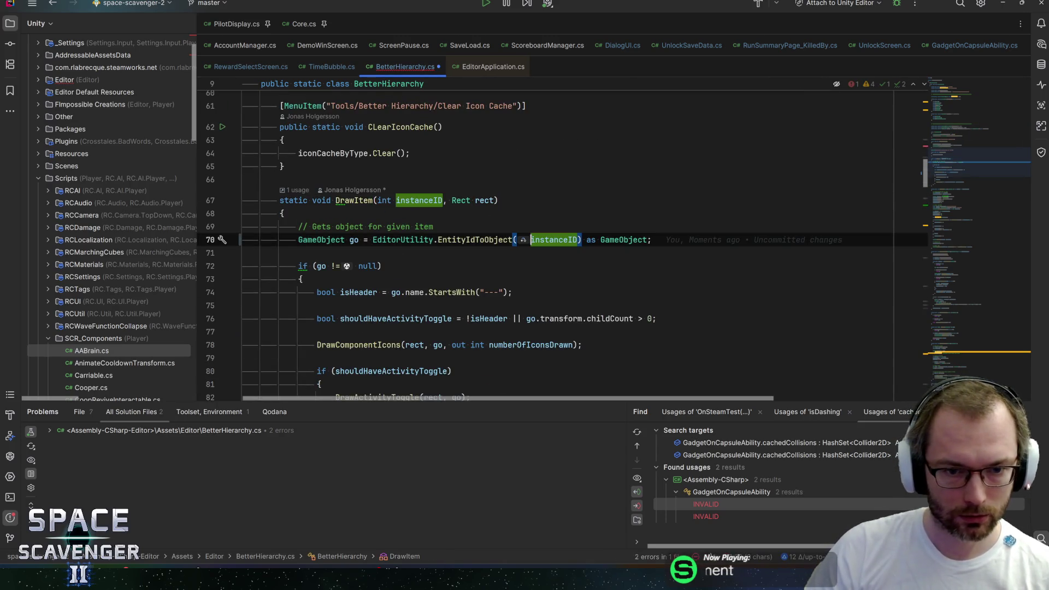
{"action": "key", "text": "ctrl+BackSpace"}
{"action": "type", "text": "Enti"}
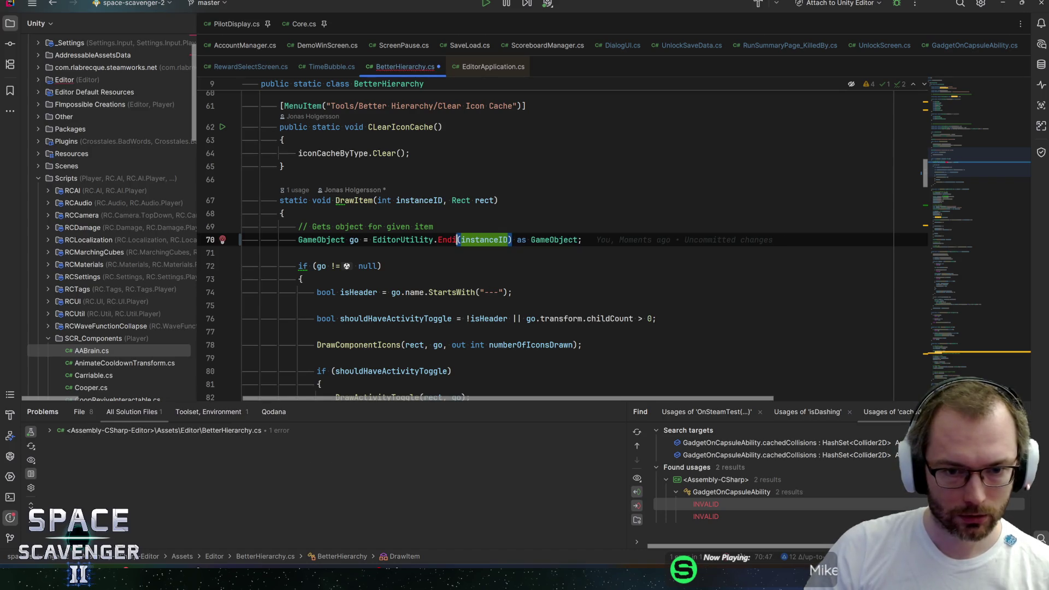
{"action": "key", "text": "ctrl+BackSpace"}
{"action": "type", "text": "InstanceIDToObject"}
- Try marking DrawItem with an [Obsolete] attribute via quick fix, then undo it
{"action": "key", "text": "alt+Return"}
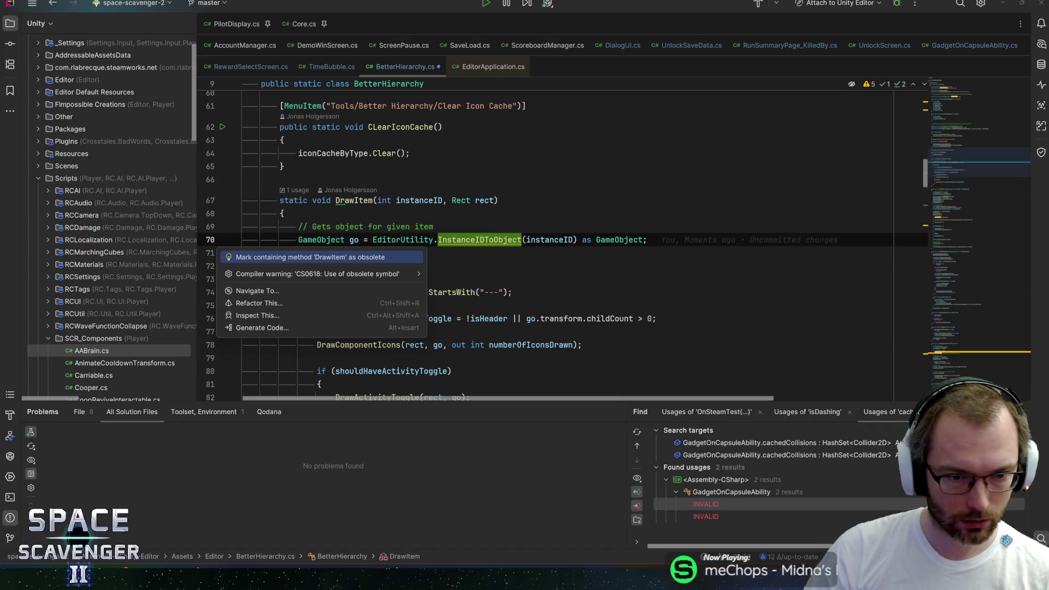
{"action": "key", "text": "Down"}
{"action": "key", "text": "Right"}
{"action": "key", "text": "Right"}
{"action": "key", "text": "Left"}
{"action": "key", "text": "Left"}
{"action": "key", "text": "Up"}
{"action": "key", "text": "Return"}
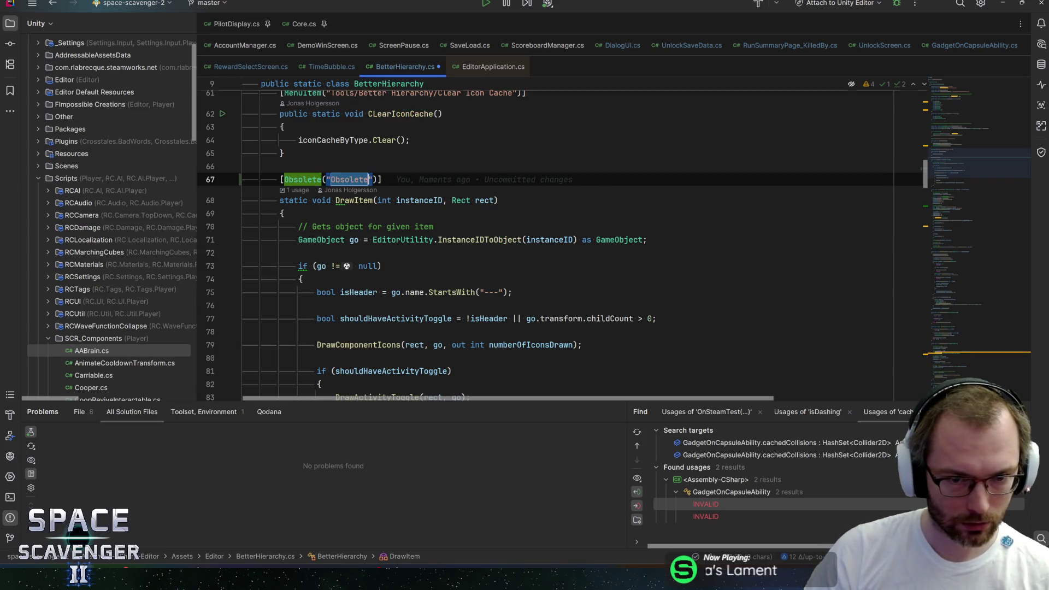
{"action": "key", "text": "End"}
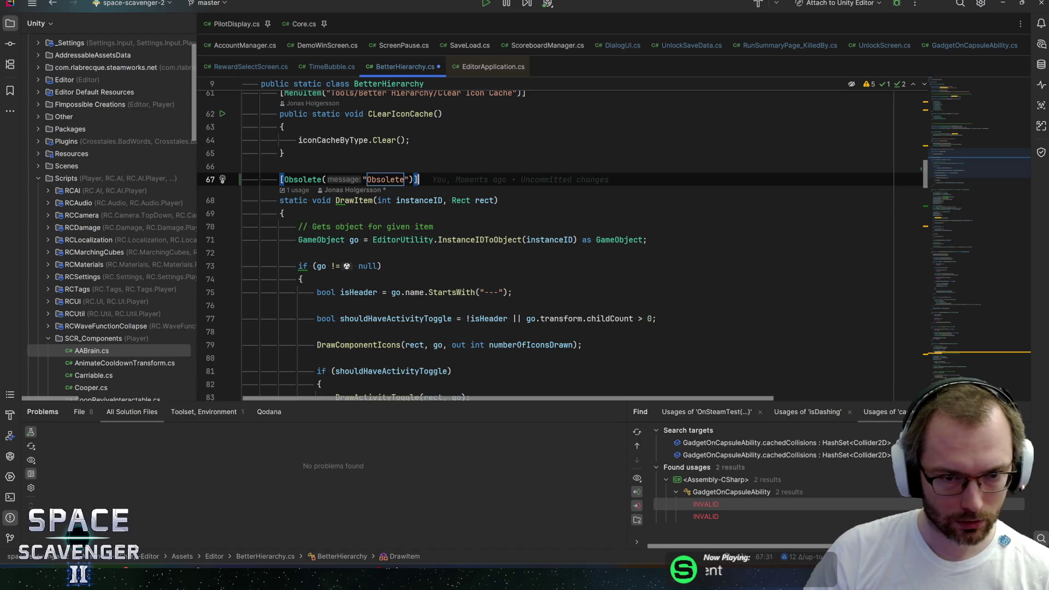
{"action": "key", "text": "ctrl+z"}
{"action": "key", "text": "Down"}
{"action": "key", "text": "Down"}
{"action": "key", "text": "Down"}
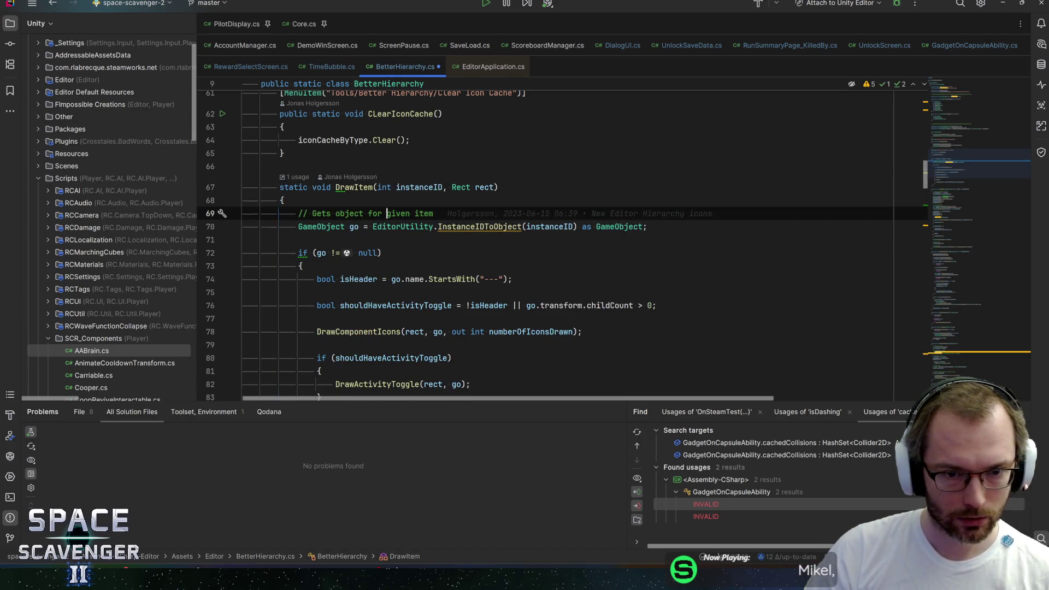
{"action": "key", "text": "ctrl+Right"}
- Wrap InstanceIDToObject in #pragma CS0618 suppression, save, and close EditorApplication.cs
{"action": "key", "text": "alt+Return"}
{"action": "key", "text": "Down"}
{"action": "key", "text": "Right"}
{"action": "key", "text": "Return"}
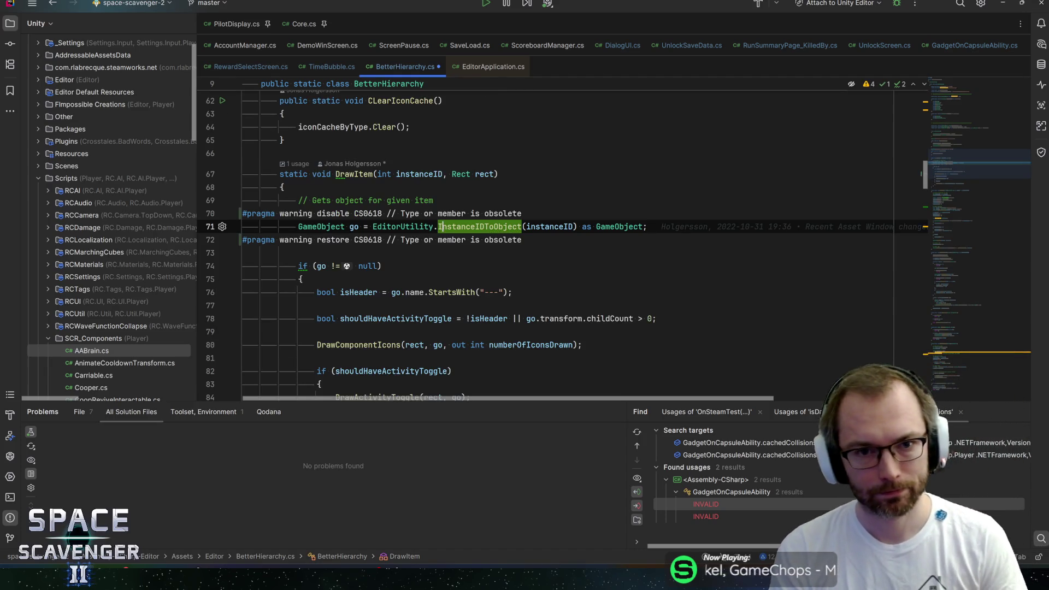
{"action": "key", "text": "End"}
{"action": "key", "text": "Down"}
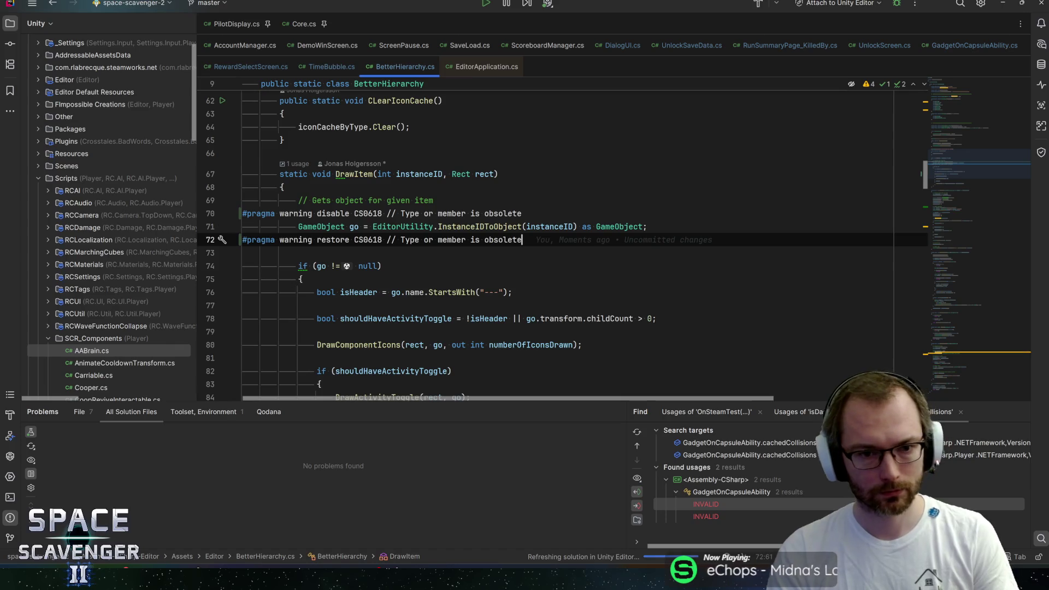
{"action": "middle_click", "coordinate": [487, 74]}
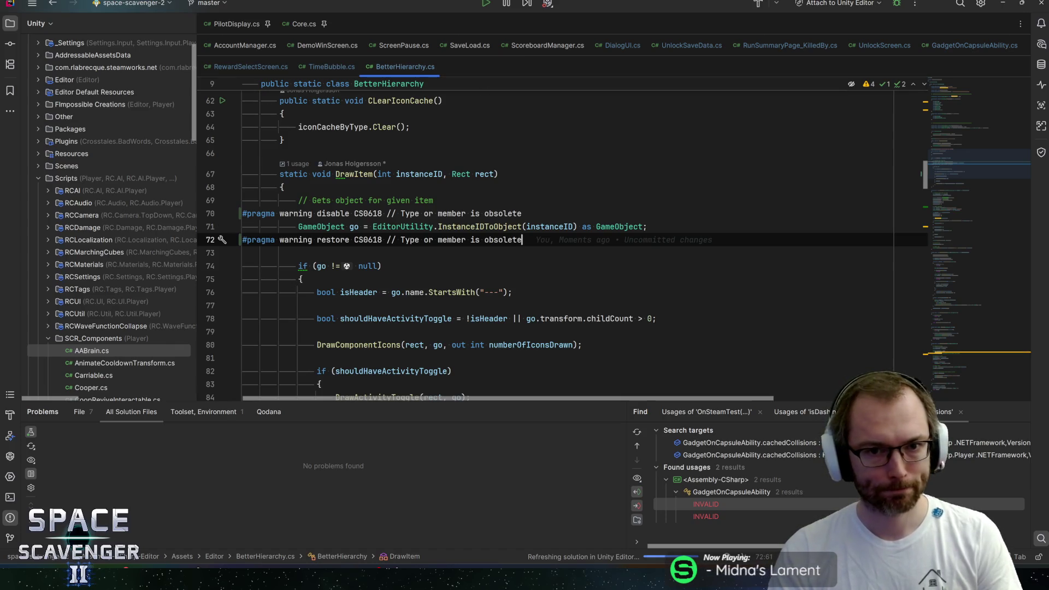
{"action": "key", "text": "alt+Tab"}
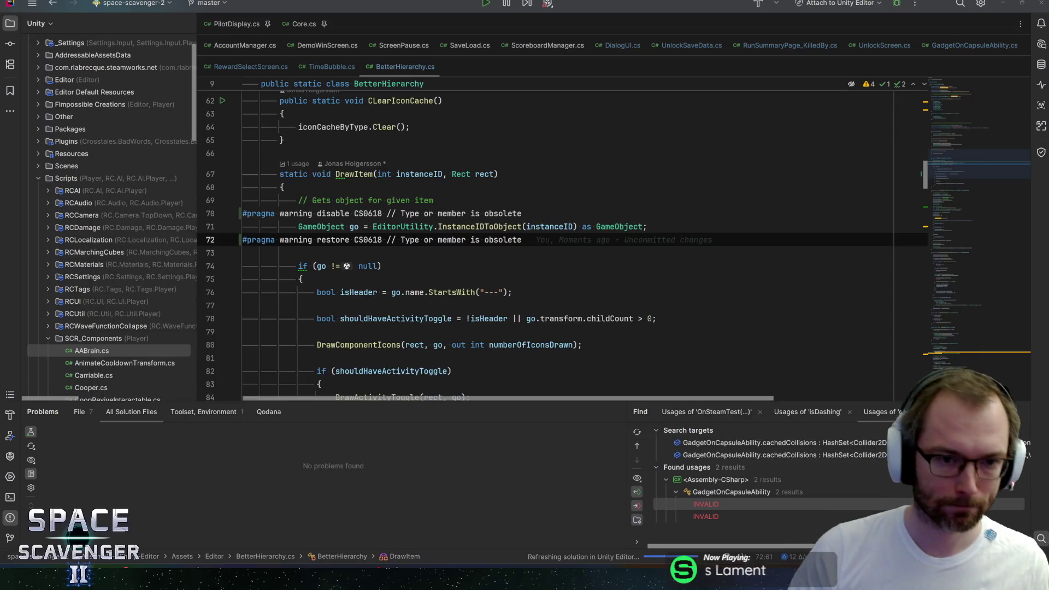
{"action": "key", "text": "alt+Tab"}
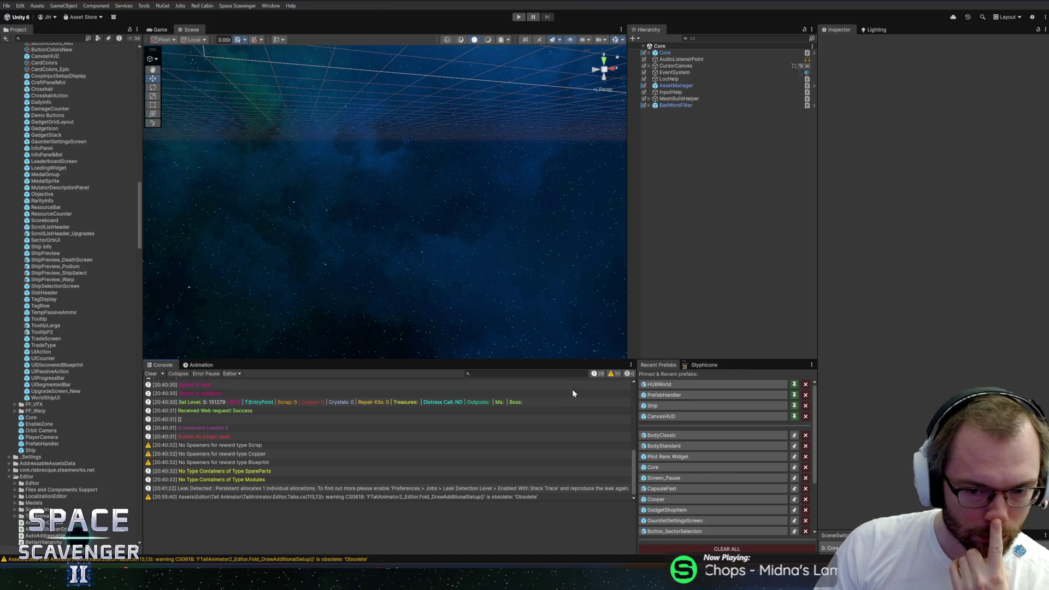
- Filter the console to warnings and open the CS0618 warning in TailAnimator.Editor.Tabs.cs
{"action": "left_click", "coordinate": [594, 373]}
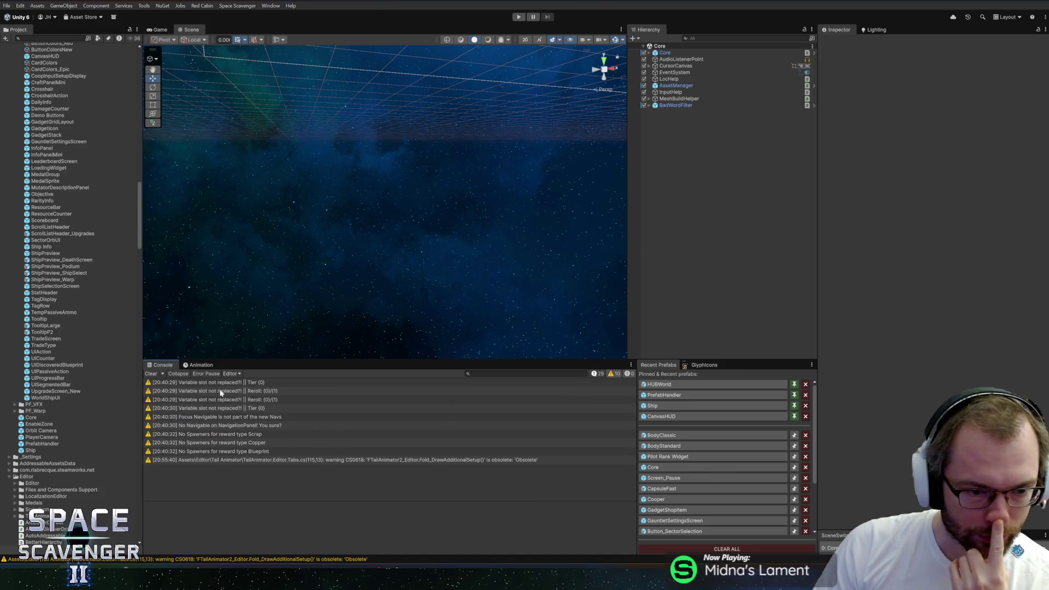
{"action": "double_click", "coordinate": [286, 459]}
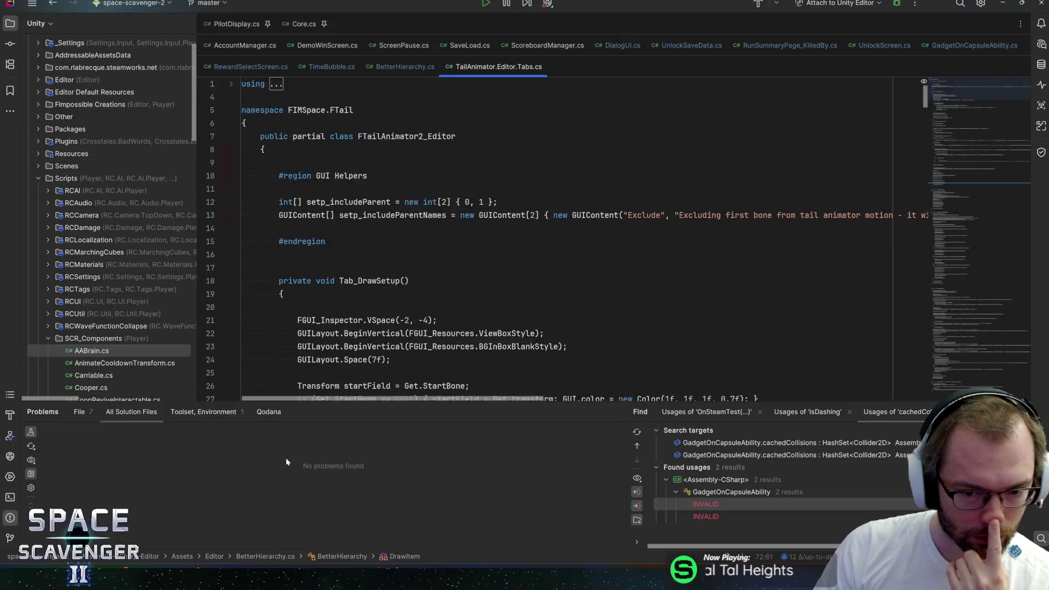
- Suppress CS0618 around the Fold_DrawAdditionalSetup() call with #pragma disable/restore lines
{"action": "key", "text": "alt+Return"}
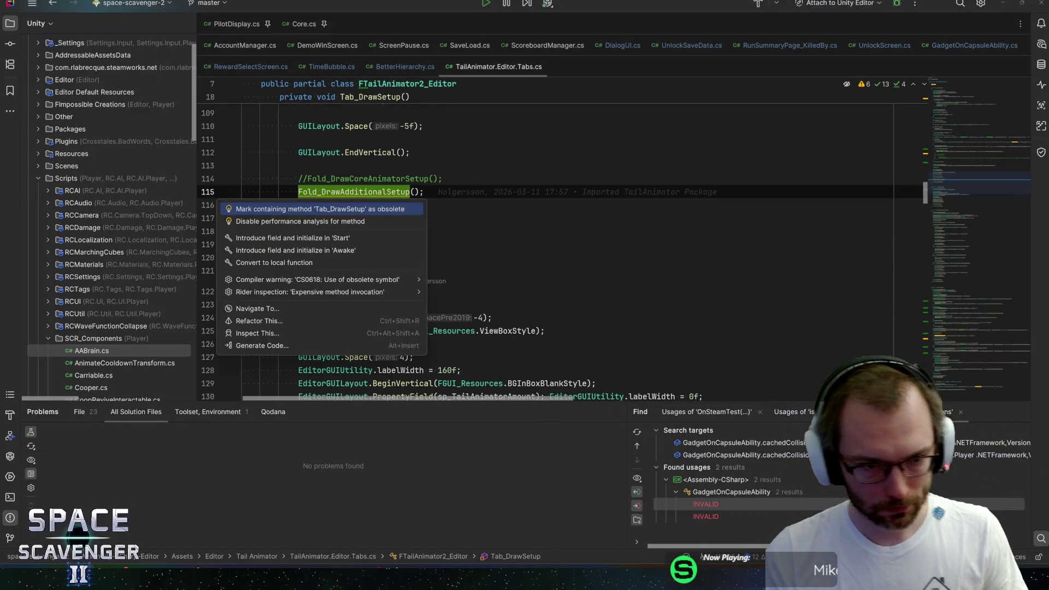
{"action": "key", "text": "Down"}
{"action": "key", "text": "Down"}
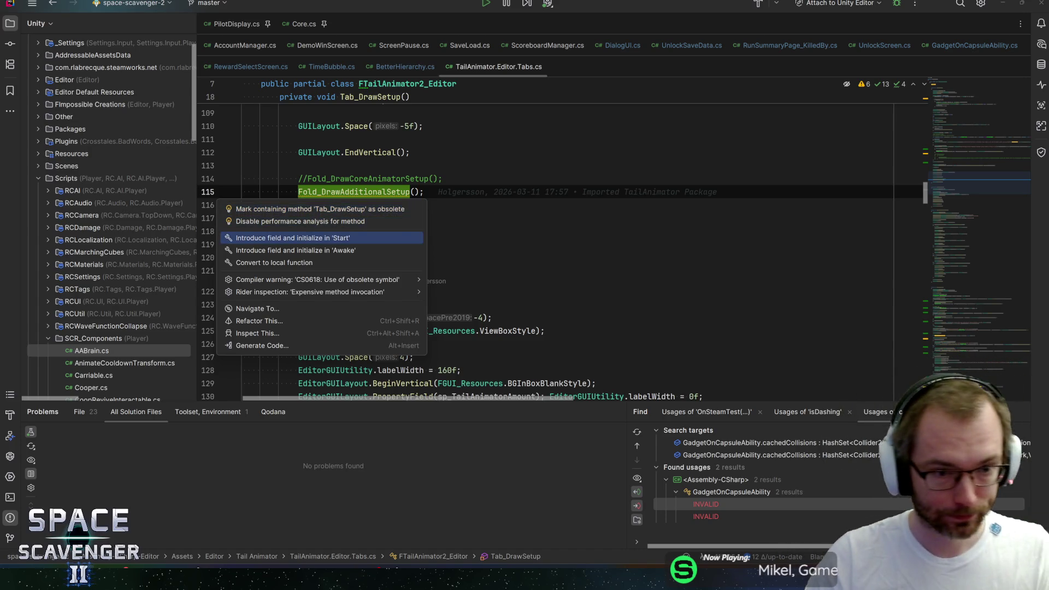
{"action": "key", "text": "Up"}
{"action": "key", "text": "Up"}
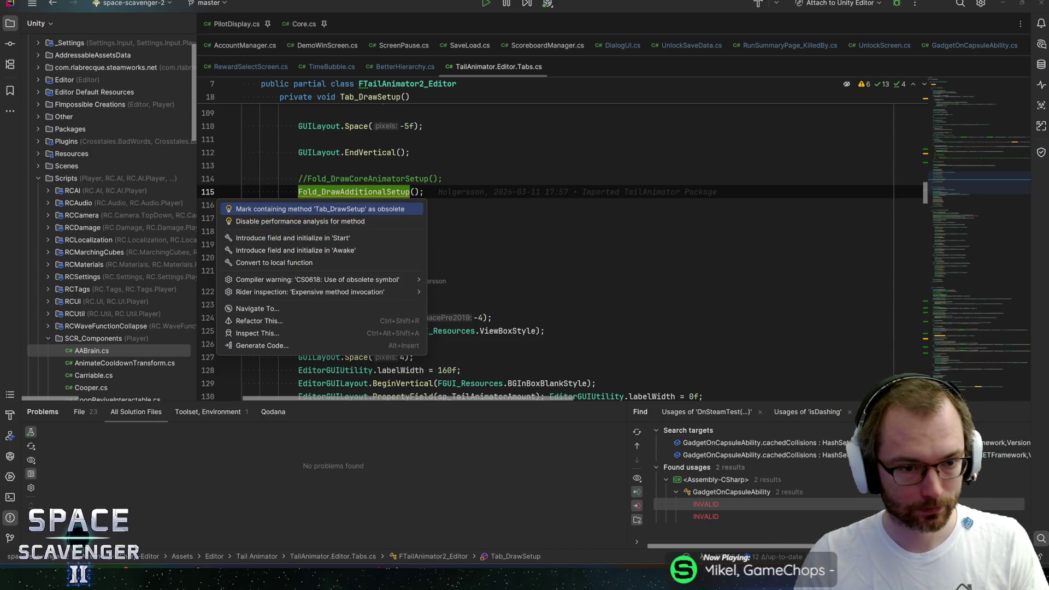
{"action": "key", "text": "Down"}
{"action": "key", "text": "Down"}
{"action": "key", "text": "Down"}
{"action": "key", "text": "Right"}
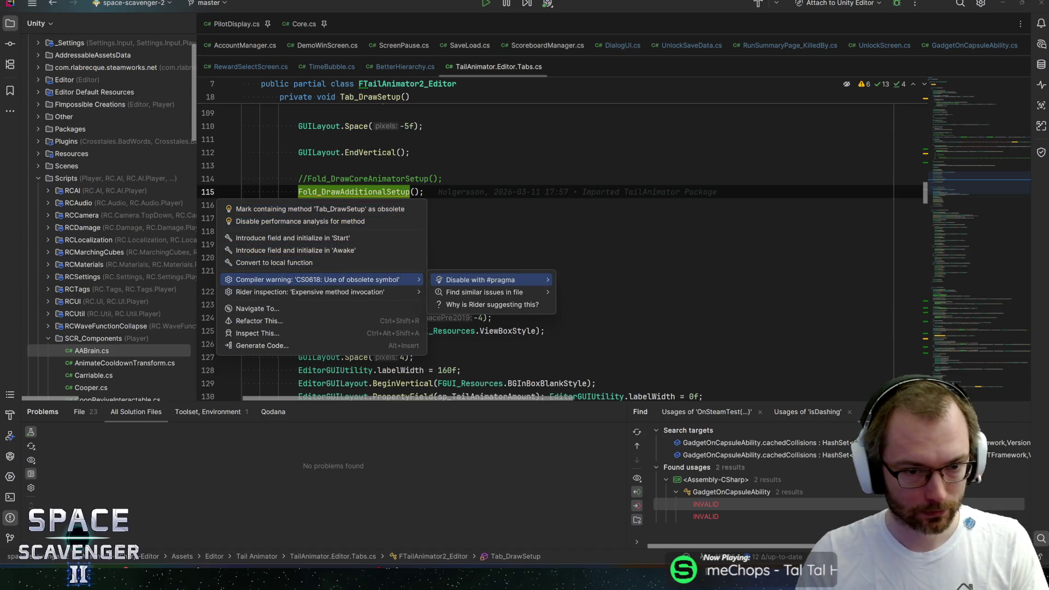
{"action": "key", "text": "Return"}
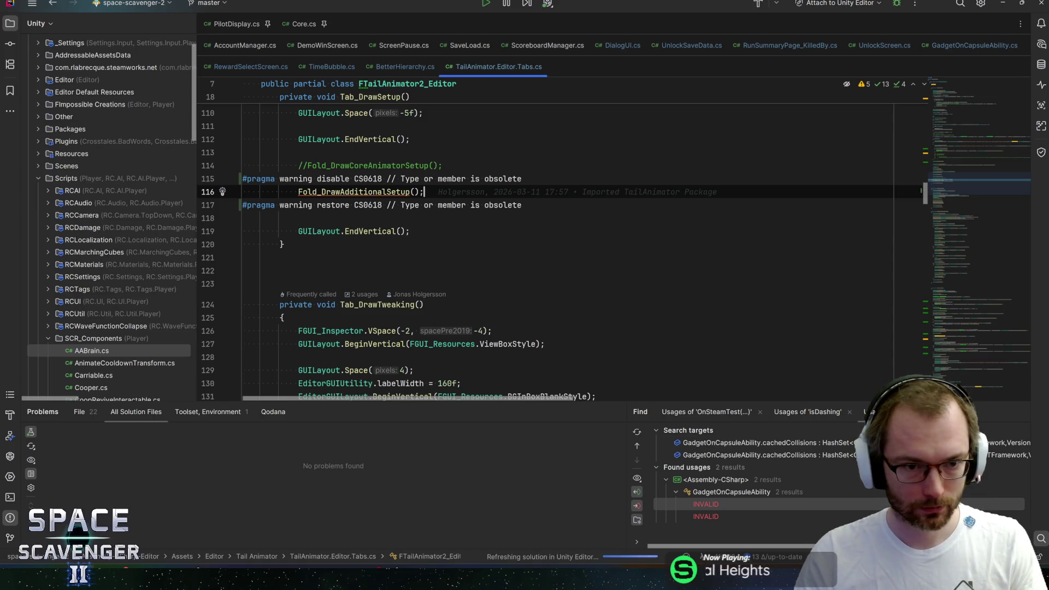
{"action": "key", "text": "alt+Tab"}
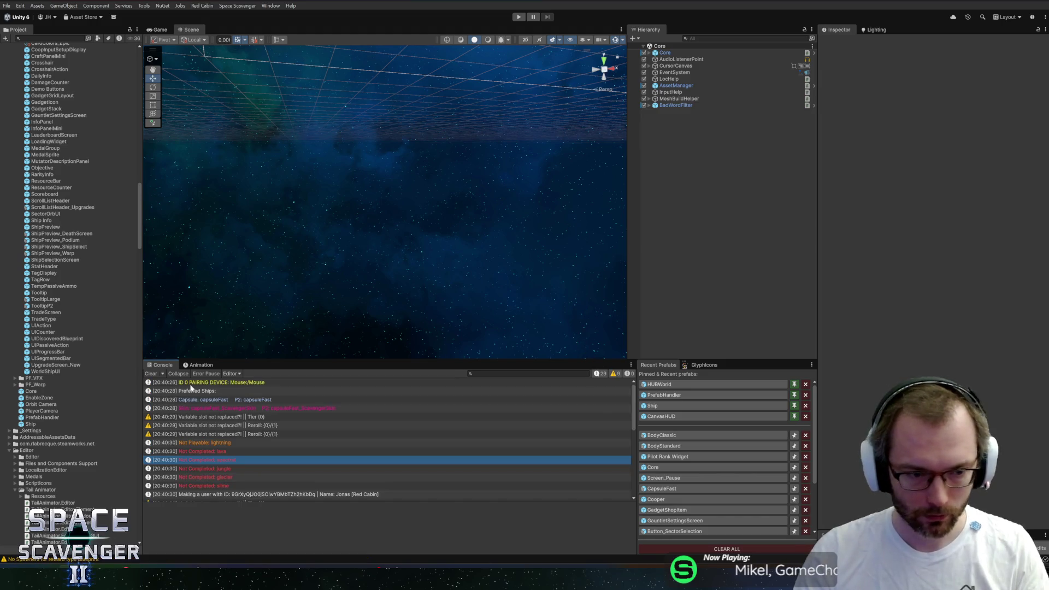
- Clear the console, start Play mode, and enter the commit summary 'Warnings and old code cleanup'
{"action": "left_click", "coordinate": [157, 375]}
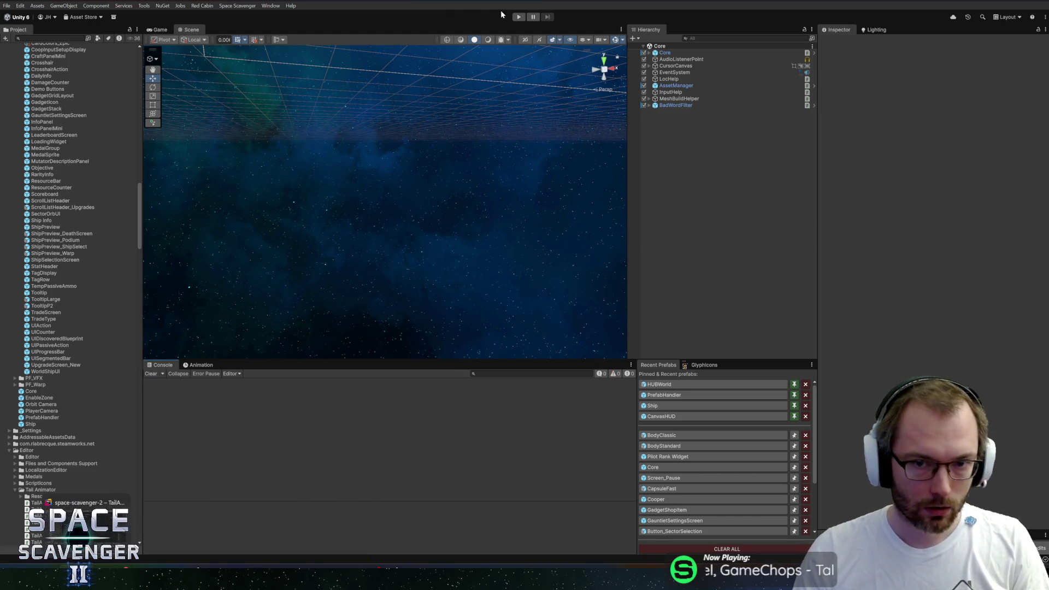
{"action": "left_click", "coordinate": [519, 17]}
{"action": "key", "text": "alt+Tab"}
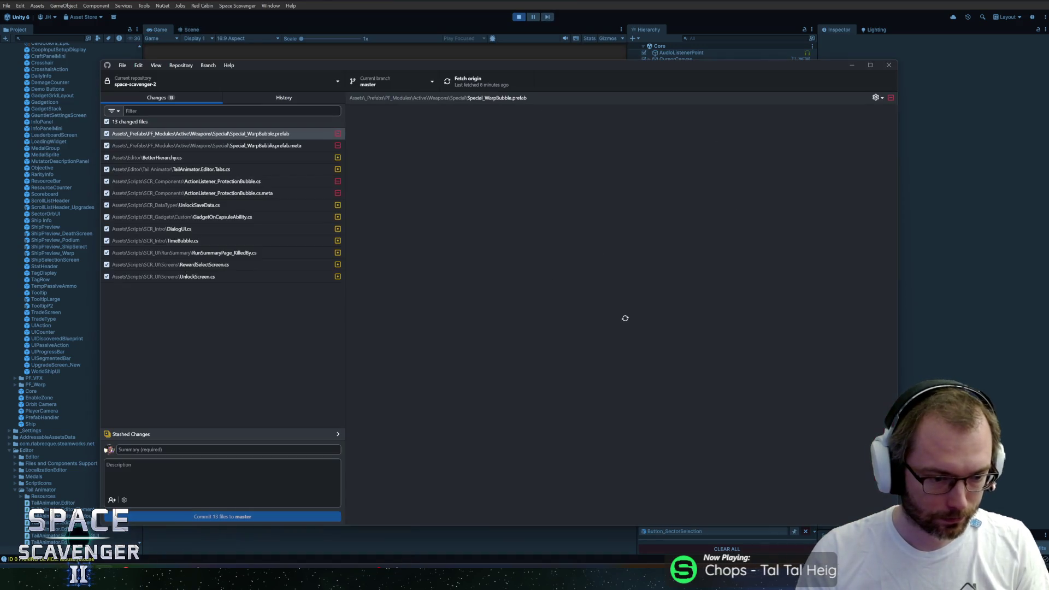
{"action": "type", "text": "Warnings "}
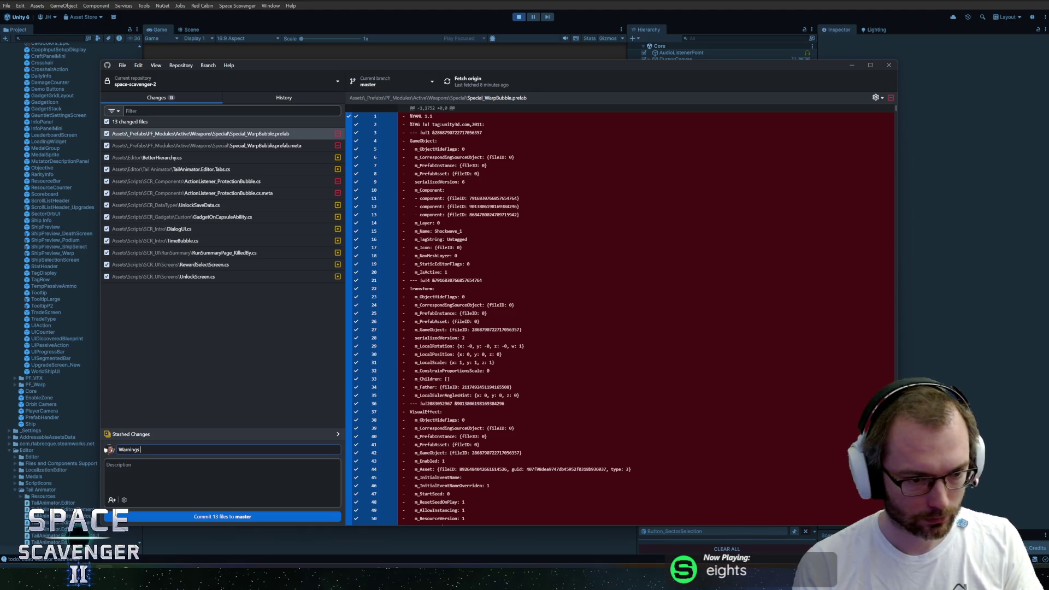
{"action": "type", "text": "and old code cleanup"}
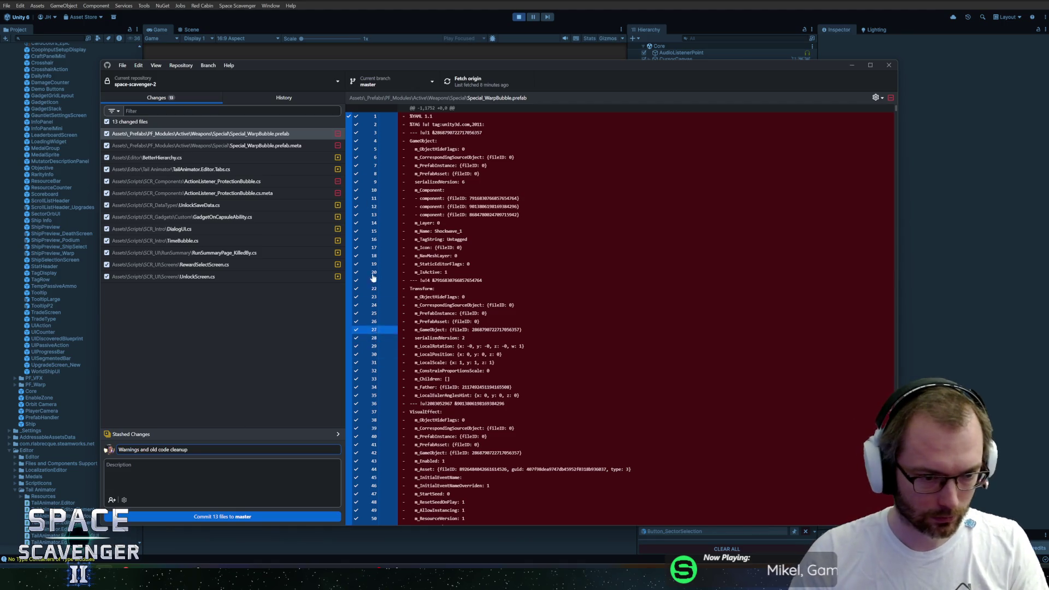
{"action": "left_click", "coordinate": [532, 18]}
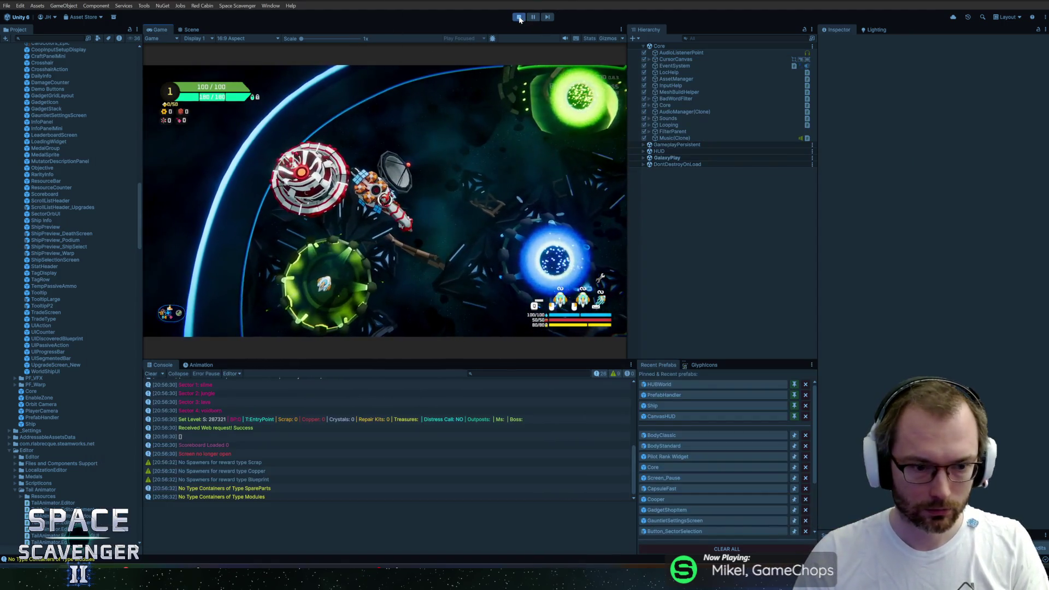
- Stop the game, commit the 13 files to master, and push to origin
{"action": "left_click", "coordinate": [518, 17]}
{"action": "key", "text": "alt+Tab"}
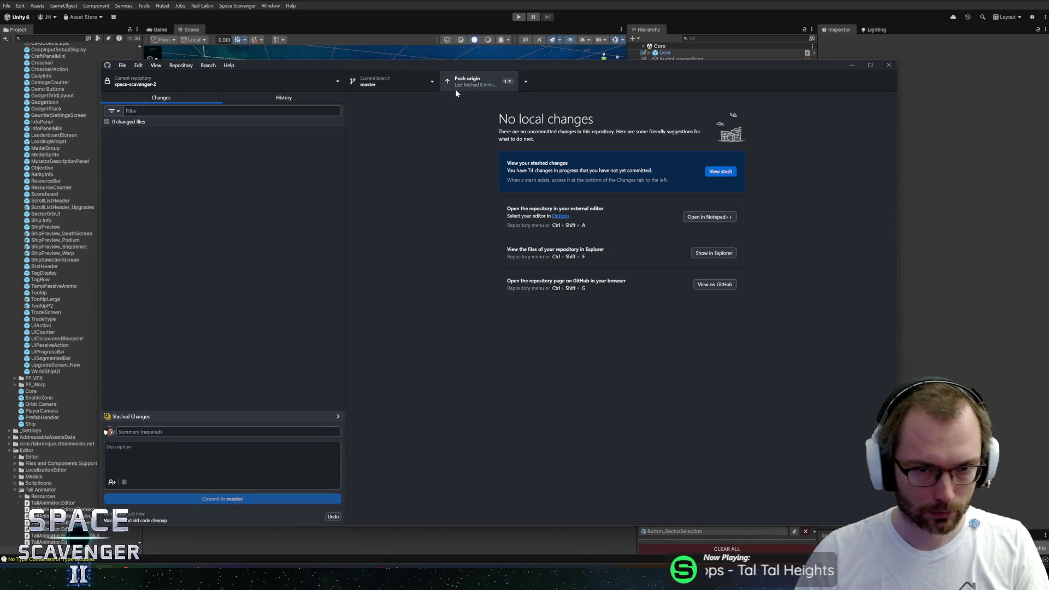
{"action": "left_click", "coordinate": [454, 90]}
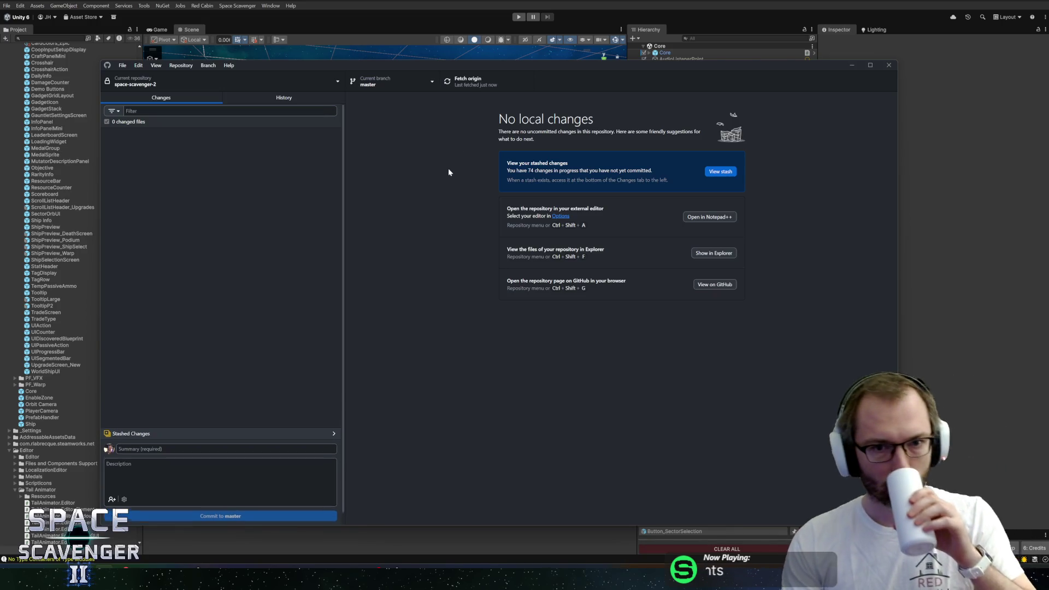
{"action": "key", "text": "alt+Tab"}
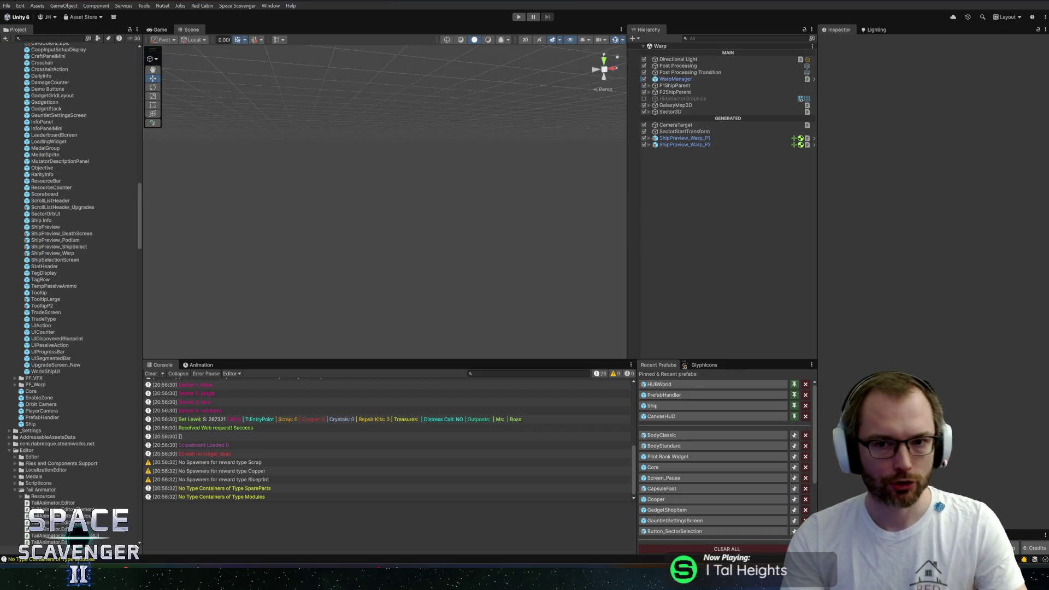
- Inspect the transforms of P1ShipParent and P2ShipParent in the Warp scene Hierarchy
{"action": "left_click", "coordinate": [674, 86]}
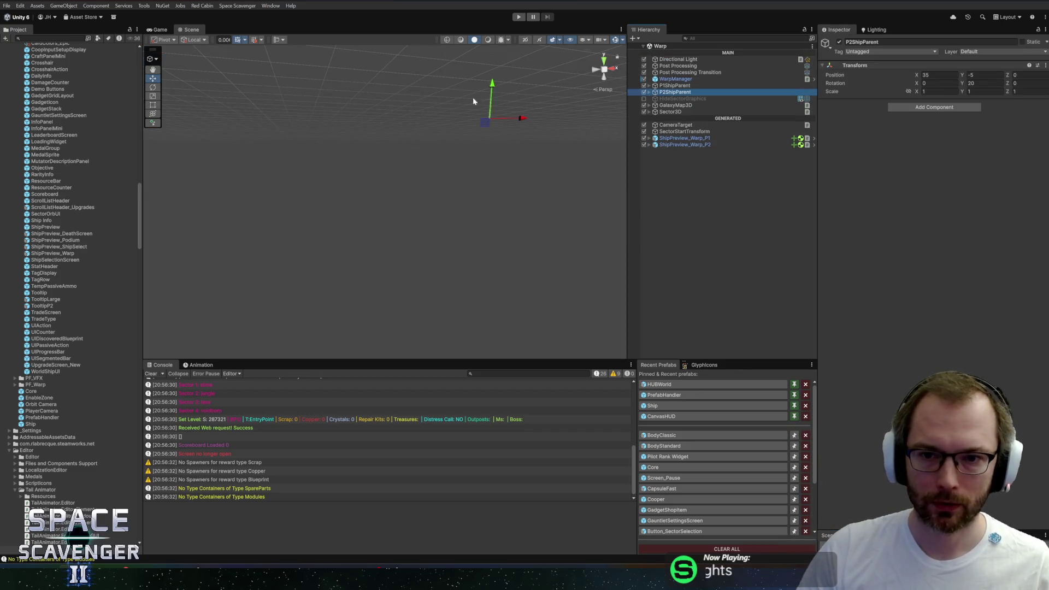
{"action": "left_click", "coordinate": [672, 92]}
{"action": "left_click", "coordinate": [670, 86]}
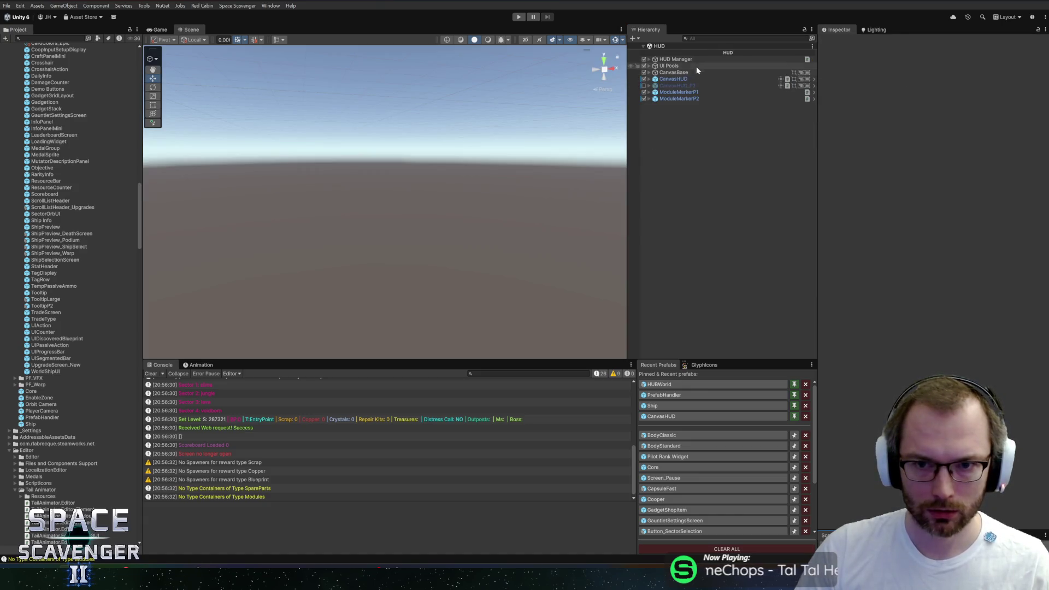
- Open the CanvasHUD prefab, set P2ShipInfoParent's Pos Y to -280, and exit prefab mode
{"action": "left_click", "coordinate": [647, 79]}
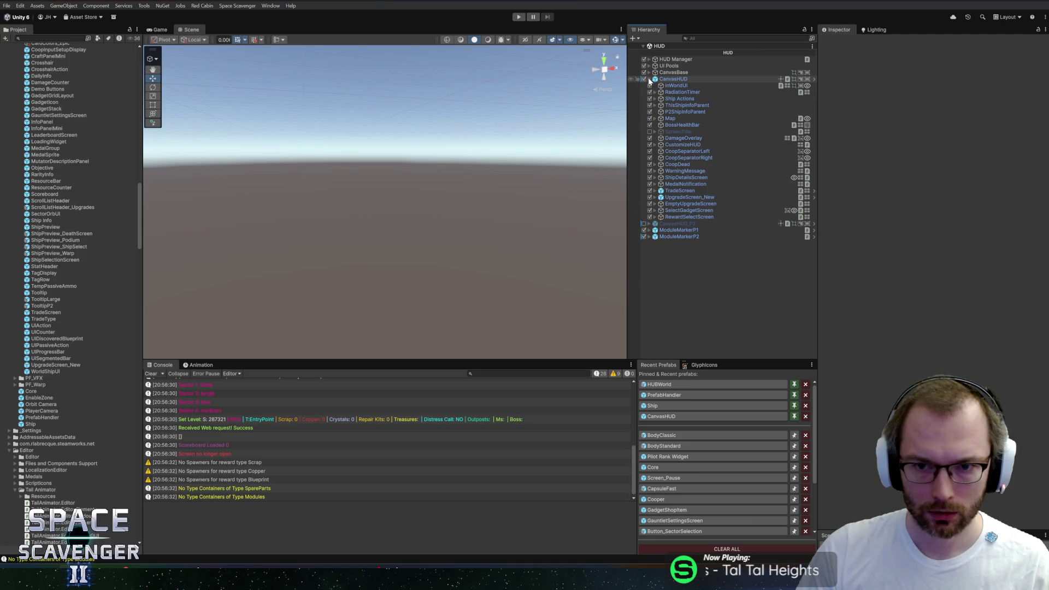
{"action": "left_click", "coordinate": [679, 418]}
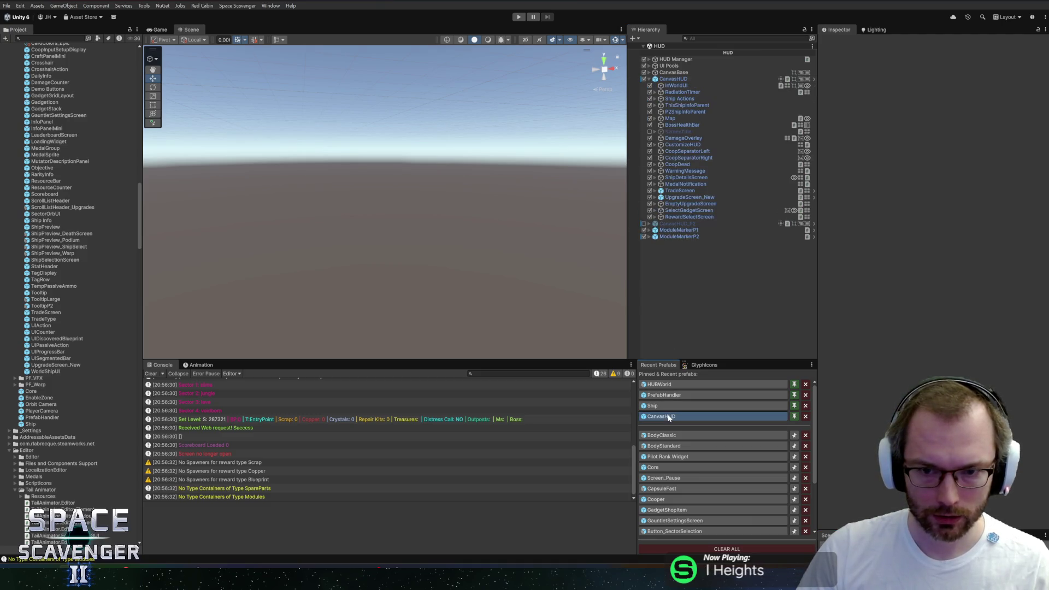
{"action": "left_click", "coordinate": [681, 103]}
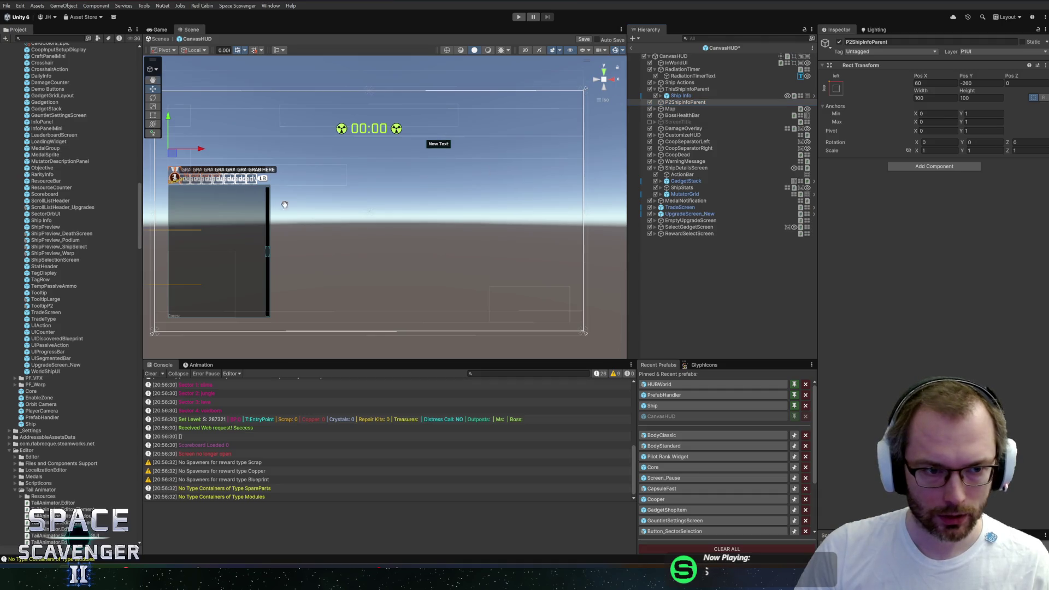
{"action": "key", "text": "f"}
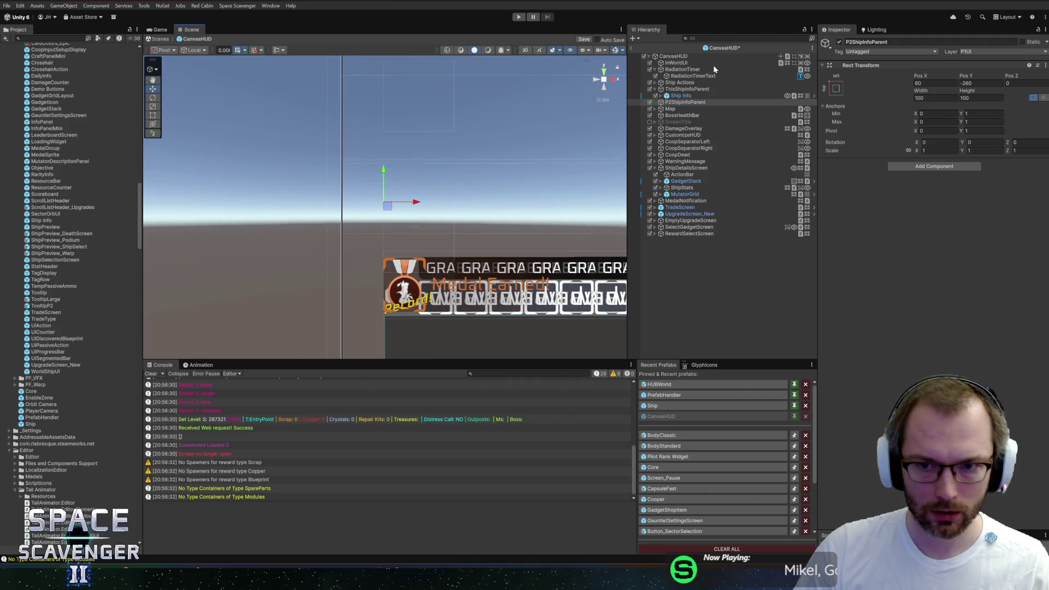
{"action": "left_click", "coordinate": [966, 83]}
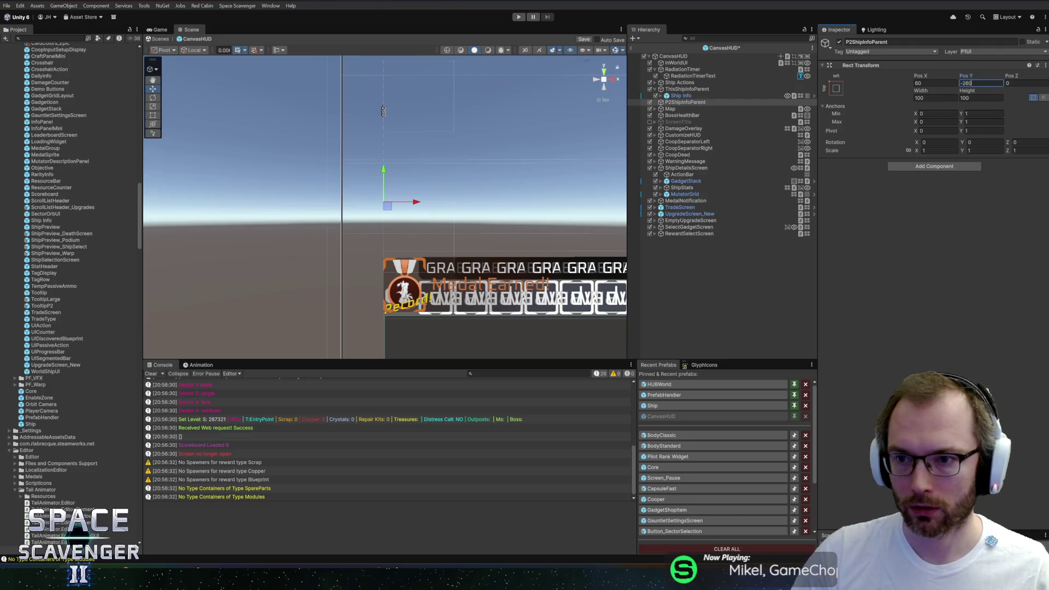
{"action": "type", "text": "-280"}
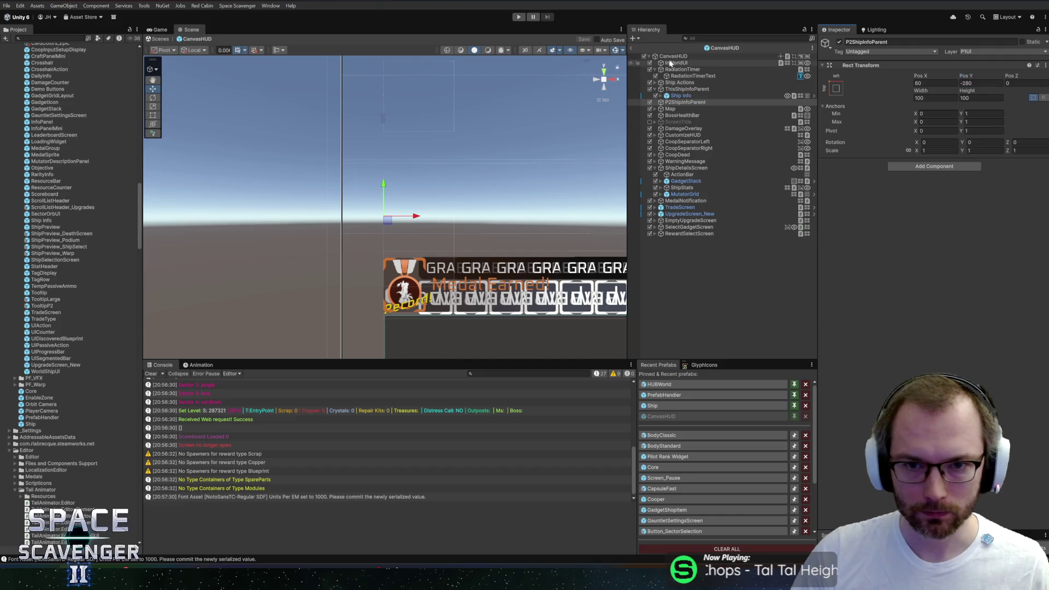
{"action": "left_click", "coordinate": [632, 48]}
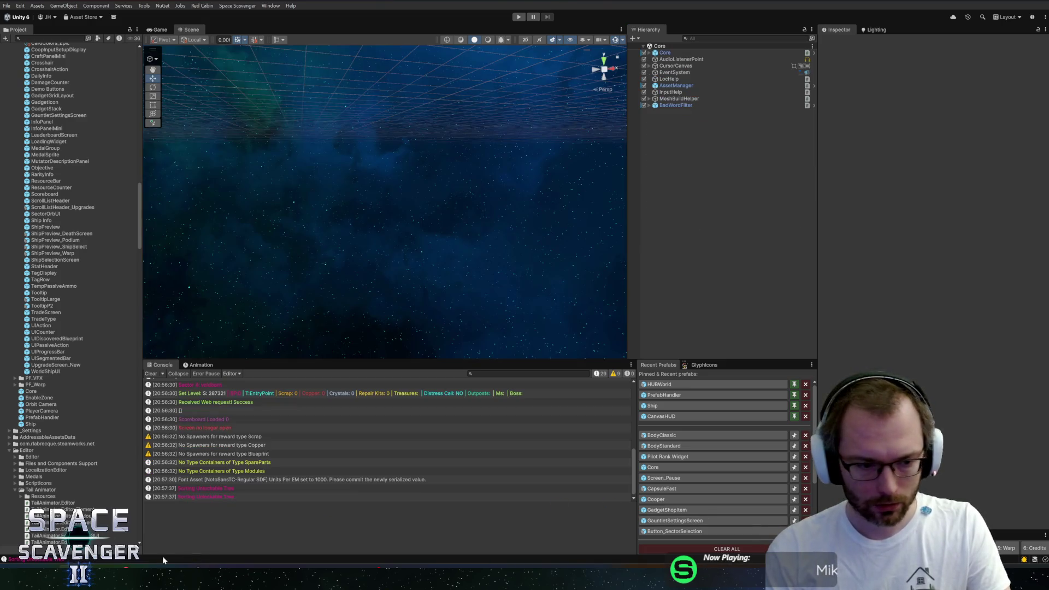
- Review the CanvasHUD.prefab Y -280 diff in GitHub Desktop and run the game
{"action": "key", "text": "alt+Tab"}
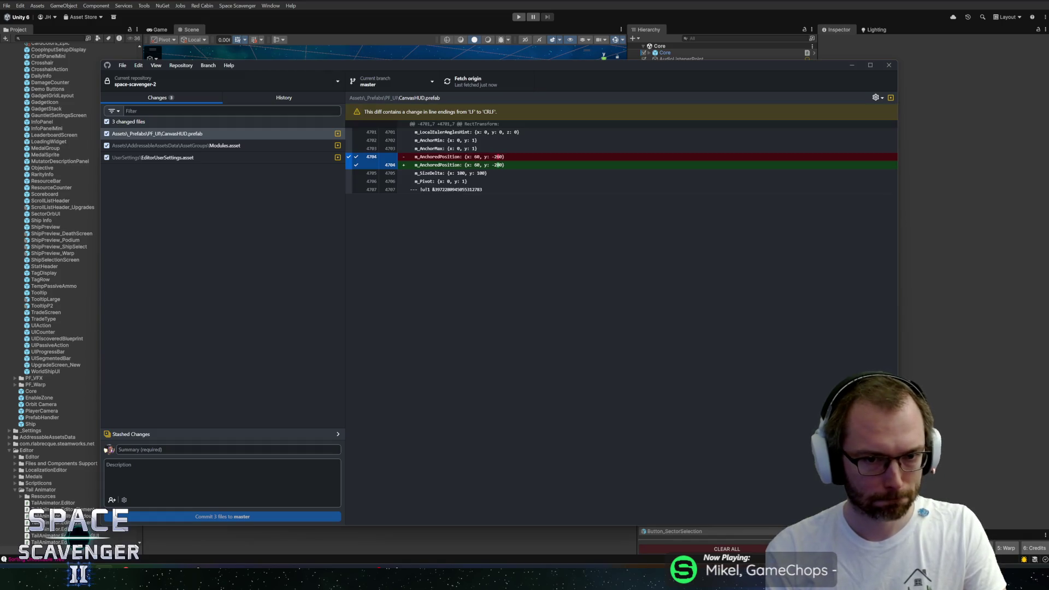
{"action": "left_click", "coordinate": [467, 2]}
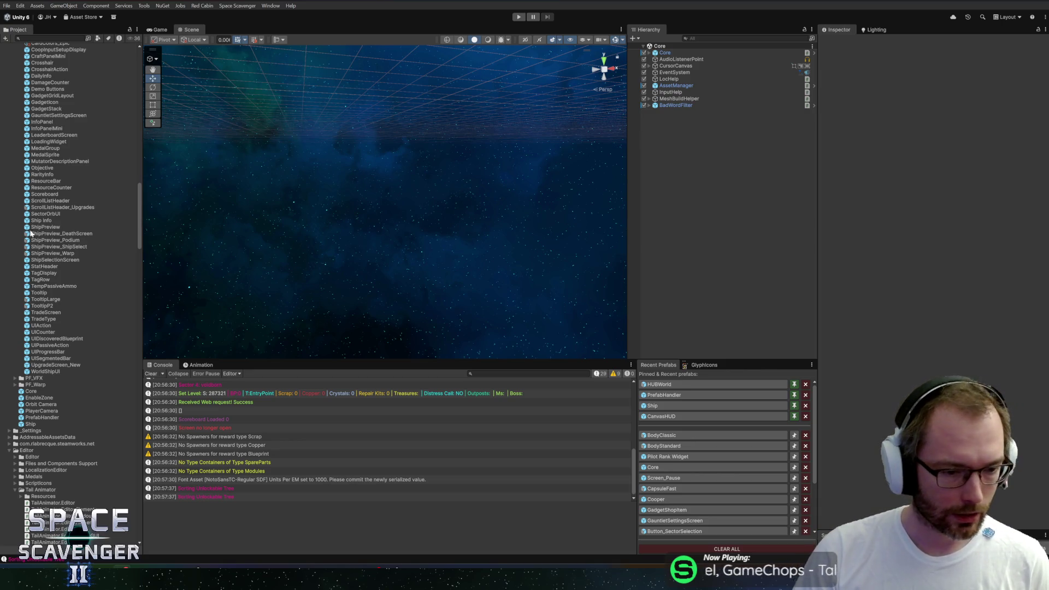
{"action": "left_click", "coordinate": [518, 17]}
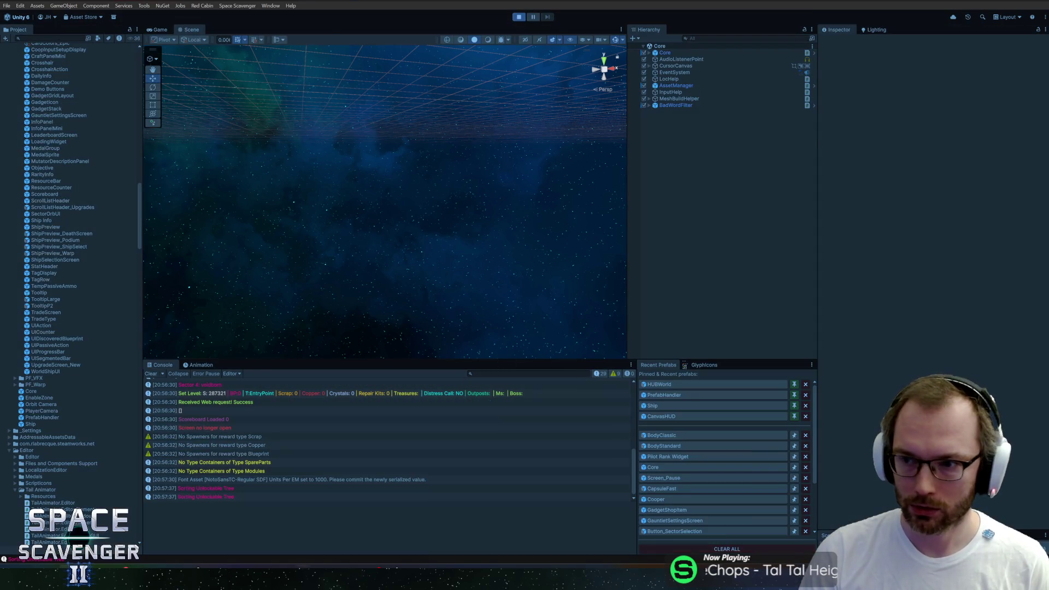
{"action": "left_click", "coordinate": [118, 568]}
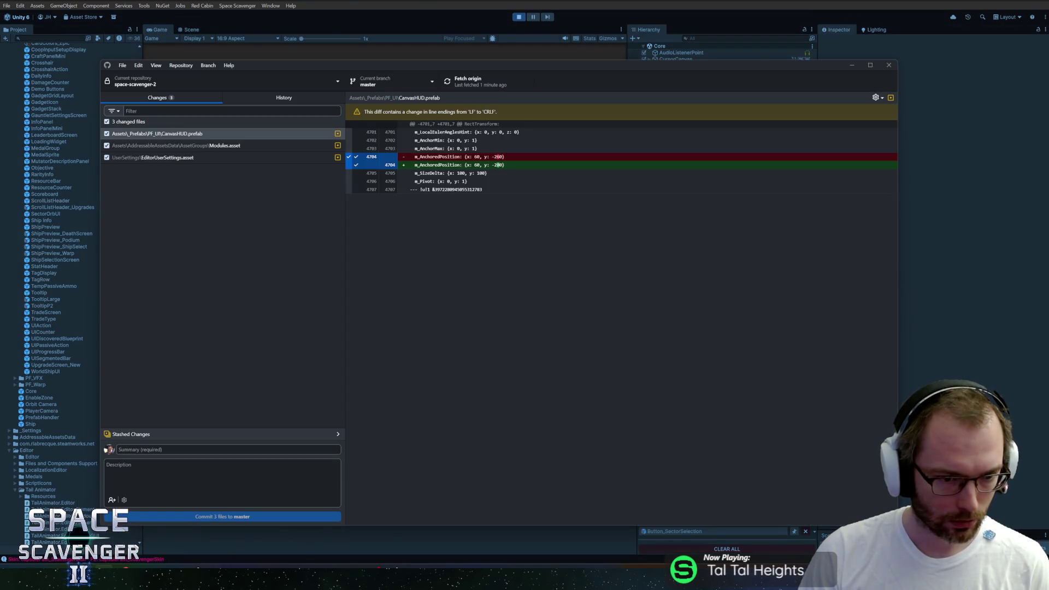
{"action": "mouse_move", "coordinate": [194, 568]}
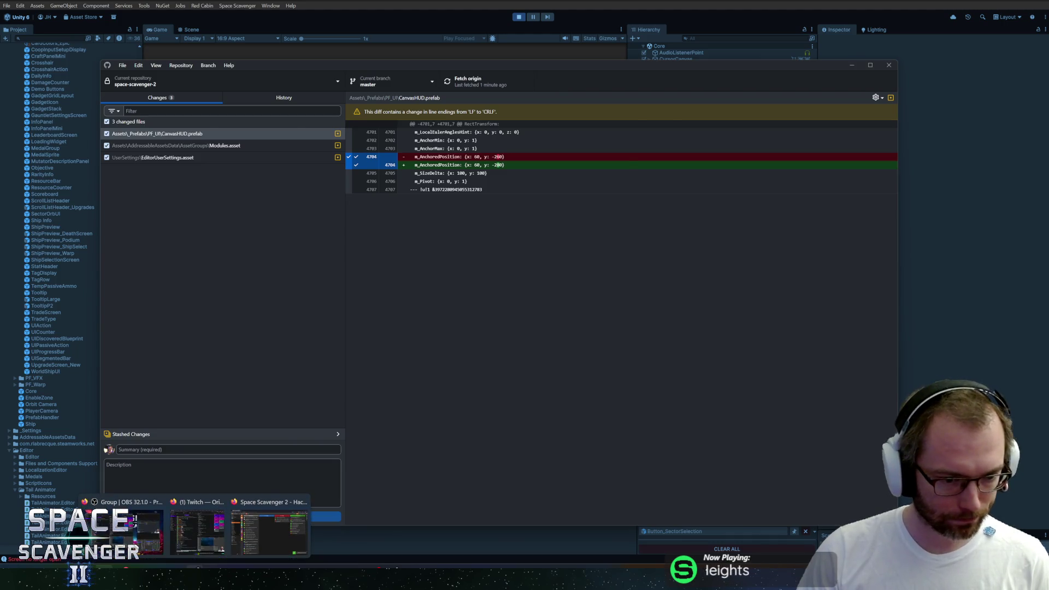
{"action": "left_click", "coordinate": [268, 522]}
- Move cards #2007 and #2005 to Completed on the April 26B board, then stop Play mode
{"action": "mouse_move", "coordinate": [281, 528]}
{"action": "left_mouse_down"}
{"action": "mouse_move", "coordinate": [450, 122]}
{"action": "mouse_move", "coordinate": [787, 117]}
{"action": "mouse_move", "coordinate": [792, 134]}
{"action": "left_mouse_up"}
{"action": "left_click_drag", "start_coordinate": [429, 121], "coordinate": [797, 116]}
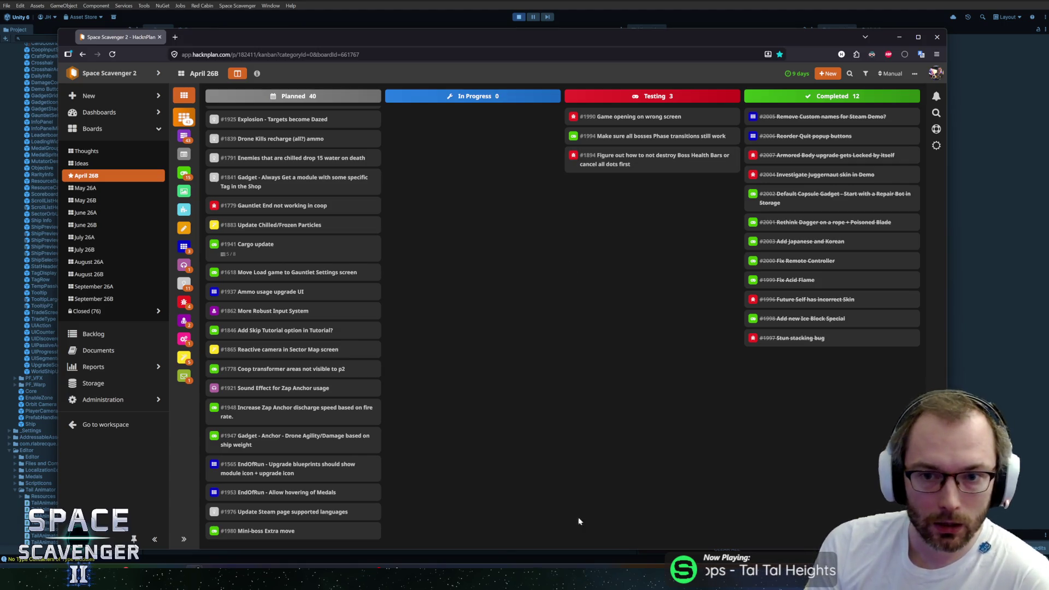
{"action": "scroll", "coordinate": [267, 483], "scroll_direction": "down", "scroll_amount": 1}
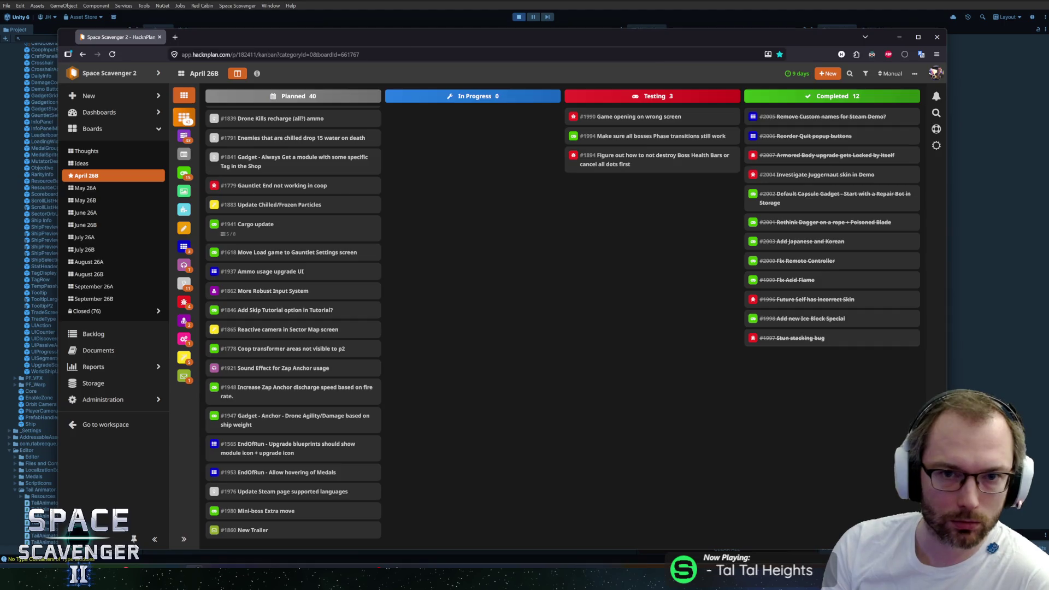
{"action": "left_click", "coordinate": [519, 17]}
{"action": "left_click", "coordinate": [520, 18]}
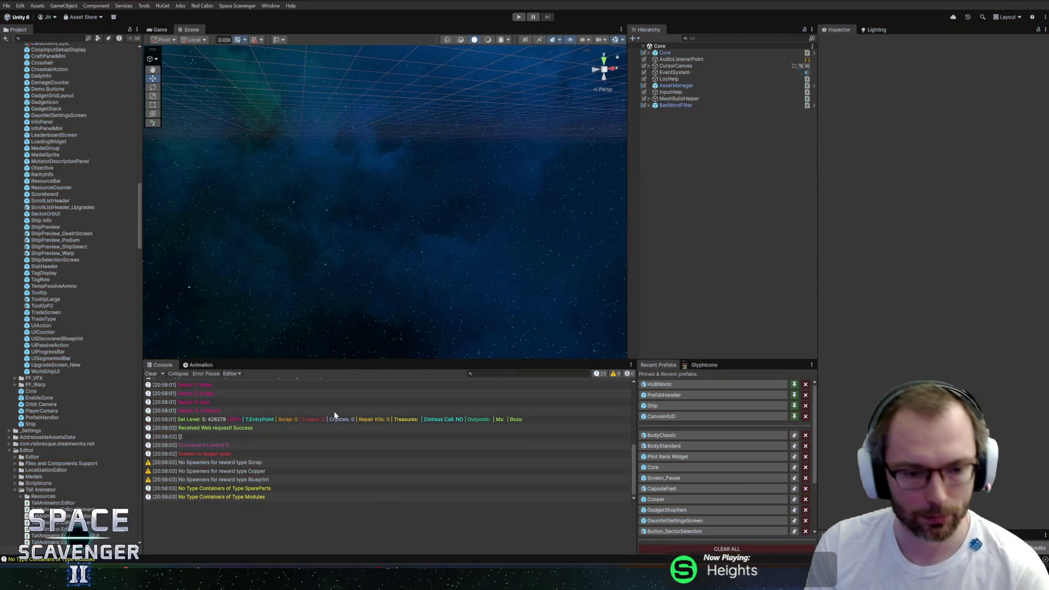
- Switch from Unity back to the HacknPlan April 26B board in the browser
{"action": "key", "text": "alt+Tab"}
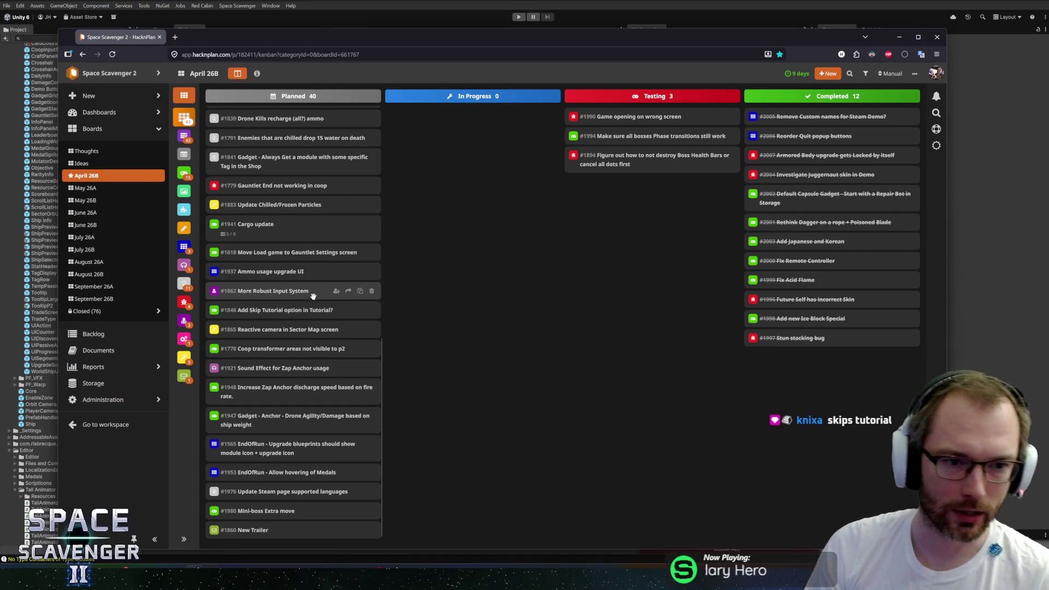
- Append a question mark to card #1846's title
{"action": "left_click", "coordinate": [275, 309]}
{"action": "type", "text": "?"}
{"action": "key", "text": "Return"}
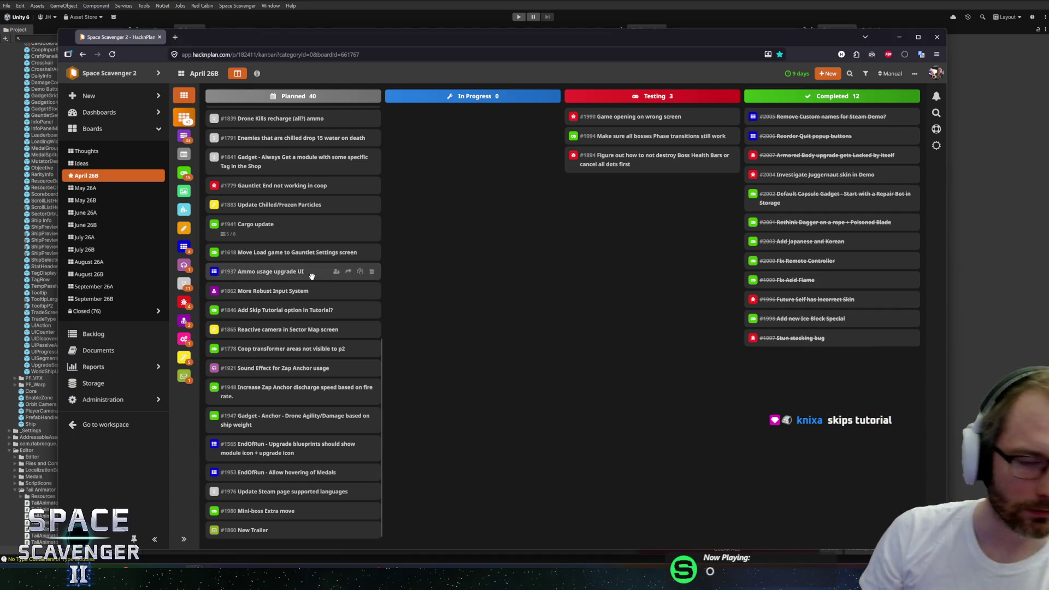
{"action": "scroll", "coordinate": [298, 222], "scroll_direction": "up", "scroll_amount": 5}
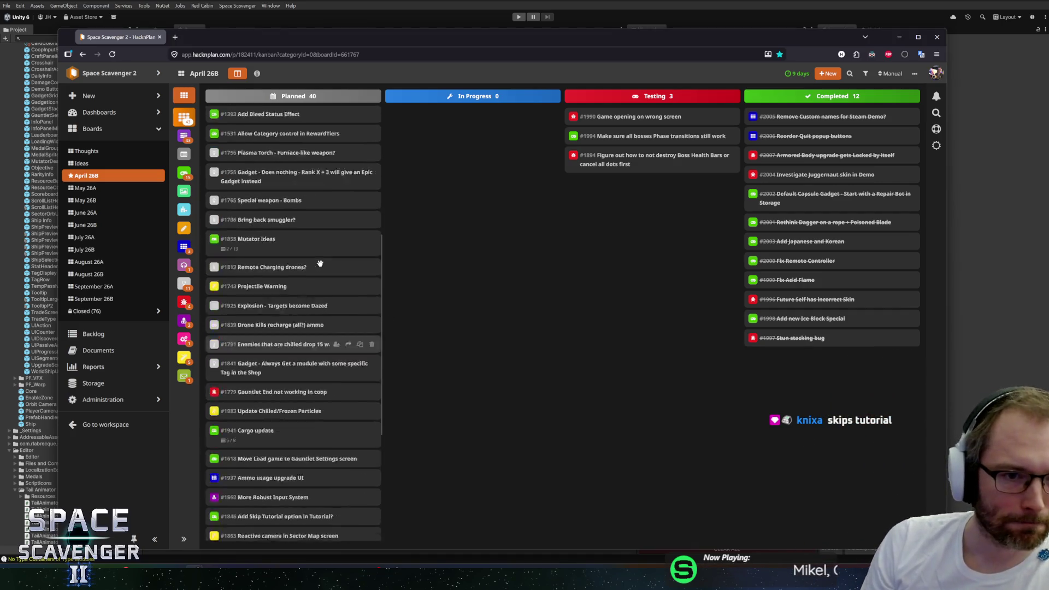
{"action": "scroll", "coordinate": [329, 325], "scroll_direction": "down", "scroll_amount": 1}
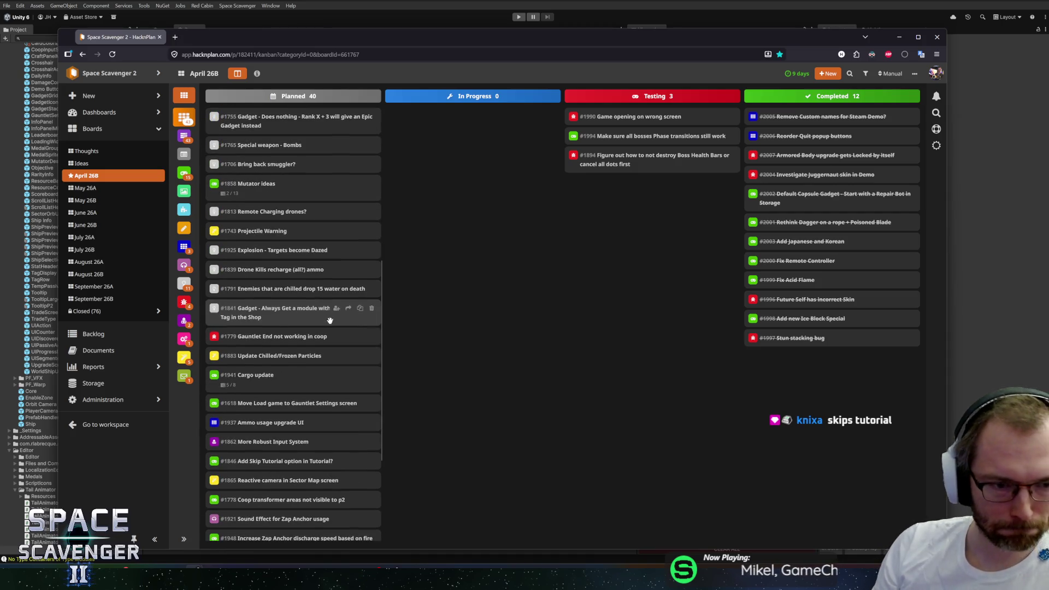
- Send Planned cards #1779 and #1839 to the May 26A board
{"action": "left_click", "coordinate": [348, 336]}
{"action": "left_click", "coordinate": [320, 350]}
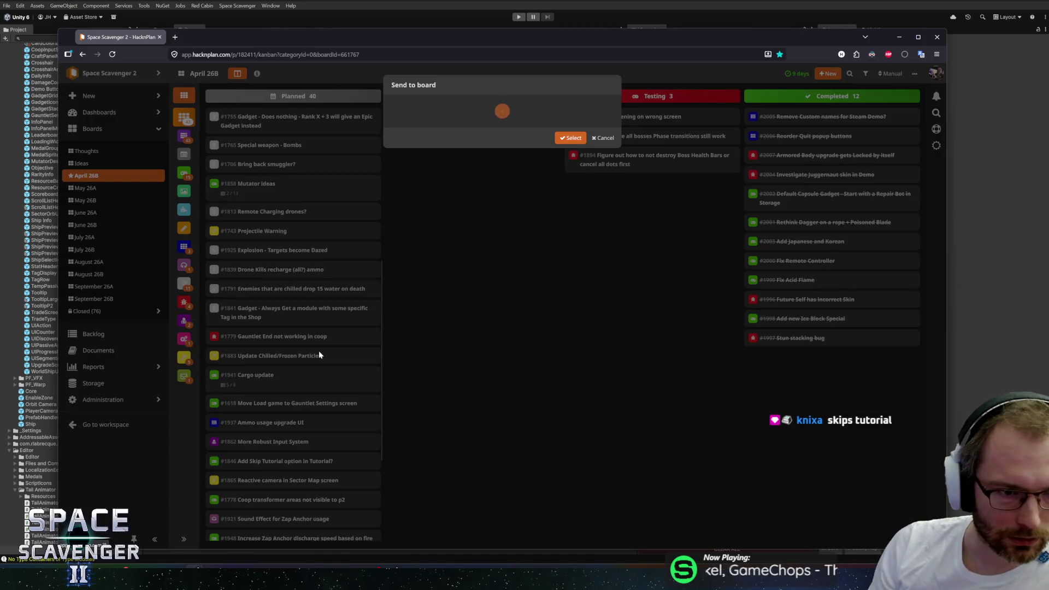
{"action": "left_click", "coordinate": [469, 112]}
{"action": "left_click", "coordinate": [420, 153]}
{"action": "left_click", "coordinate": [565, 140]}
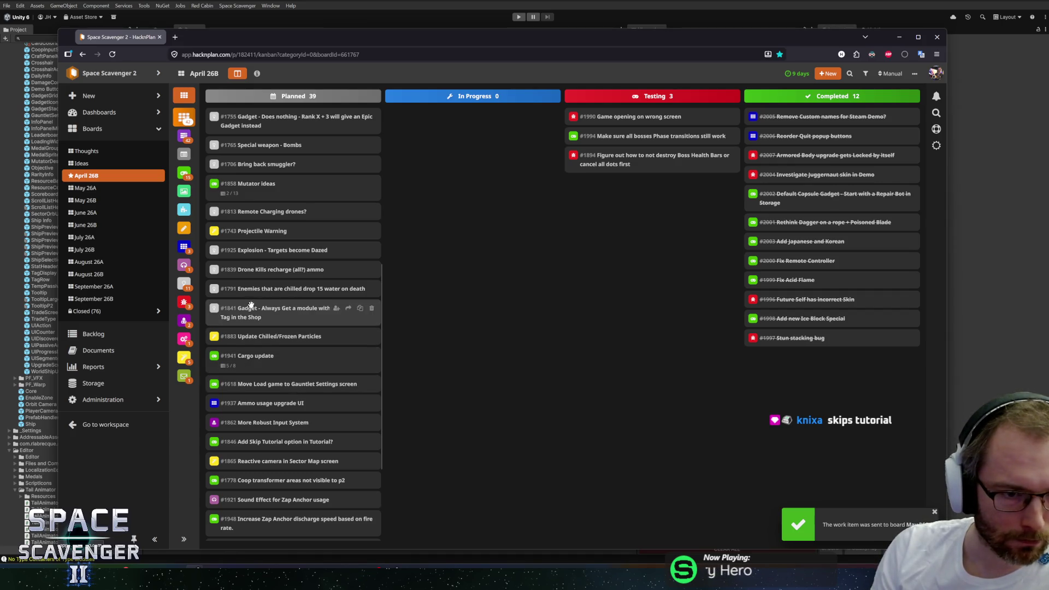
{"action": "scroll", "coordinate": [257, 339], "scroll_direction": "up", "scroll_amount": 2}
{"action": "left_click", "coordinate": [347, 370]}
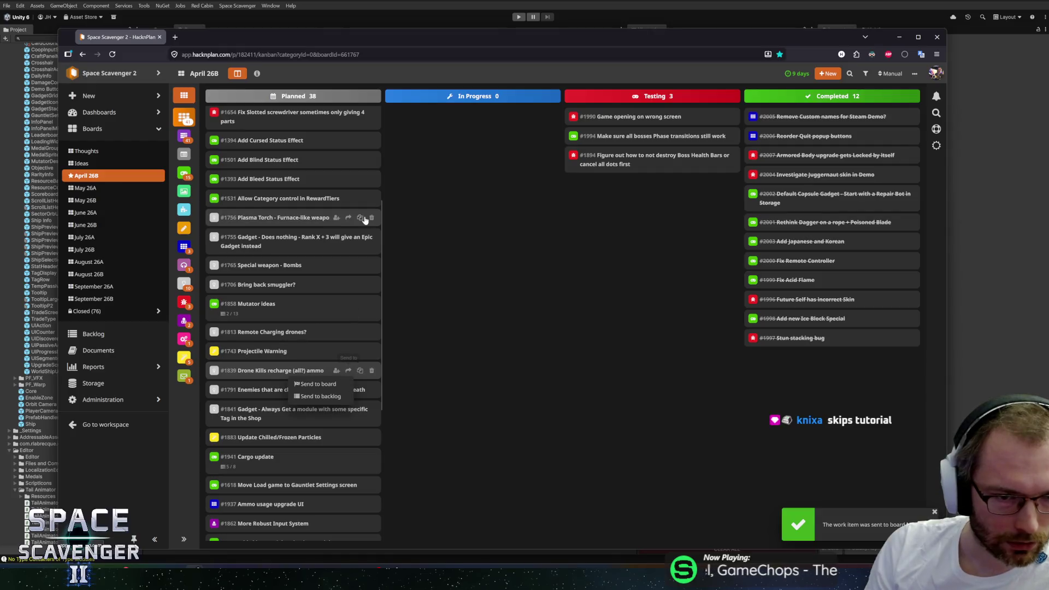
{"action": "left_click", "coordinate": [319, 384]}
{"action": "left_click", "coordinate": [411, 156]}
{"action": "left_click", "coordinate": [568, 137]}
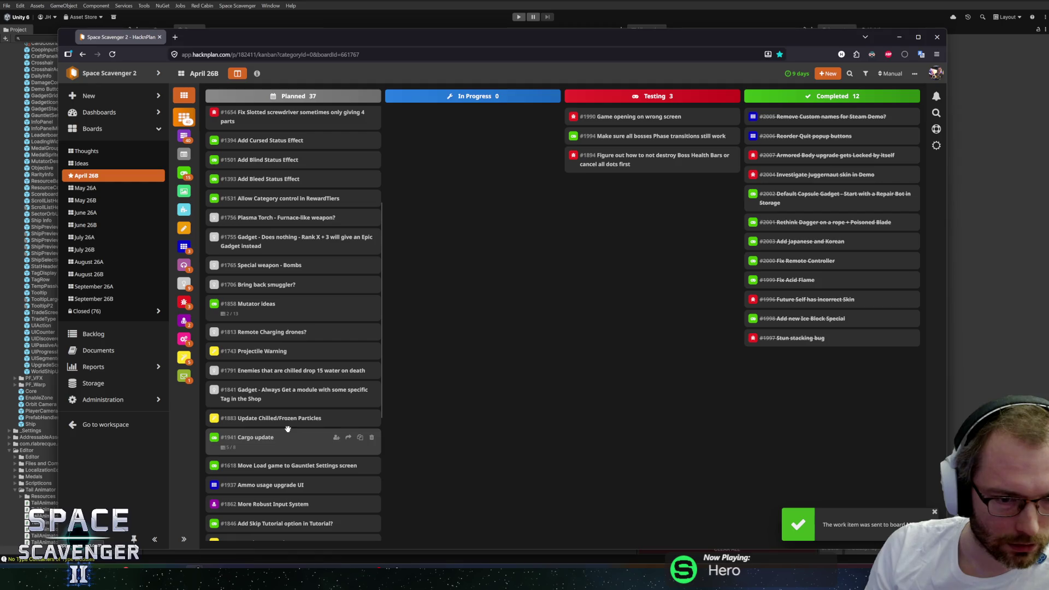
- Send #1841 and #1791 to May 26A, send #1813 to the backlog, and open #1743
{"action": "left_click", "coordinate": [348, 390]}
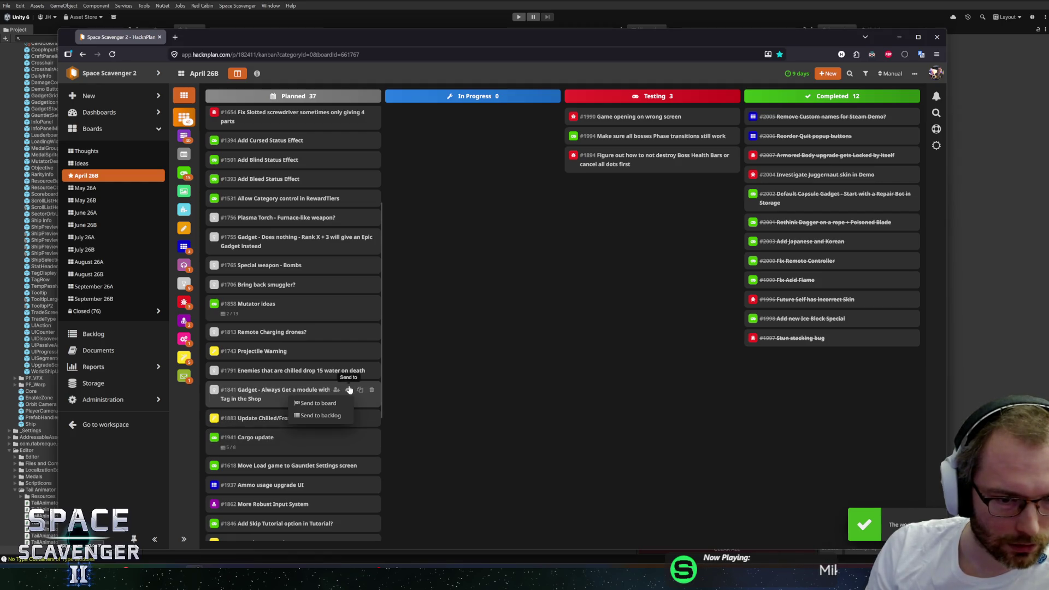
{"action": "left_click", "coordinate": [325, 402]}
{"action": "left_click", "coordinate": [404, 154]}
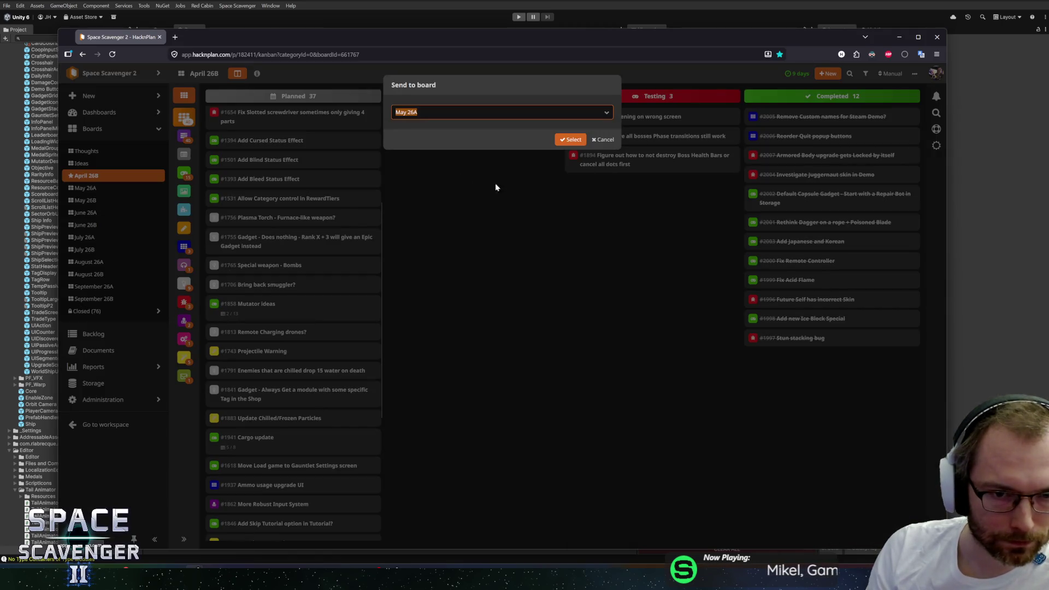
{"action": "left_click", "coordinate": [568, 140]}
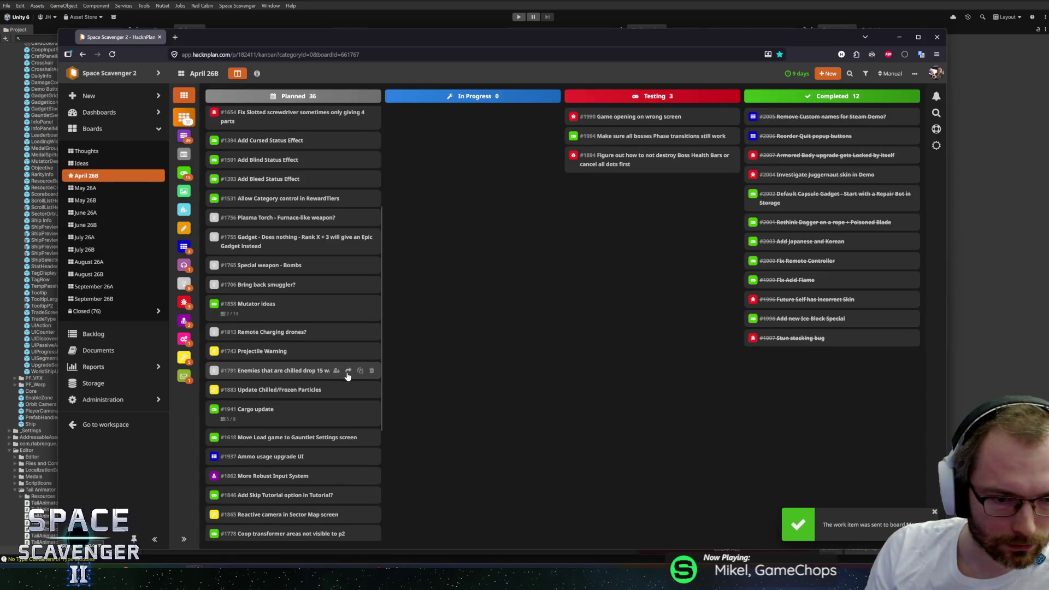
{"action": "left_click", "coordinate": [348, 370]}
{"action": "left_click", "coordinate": [318, 384]}
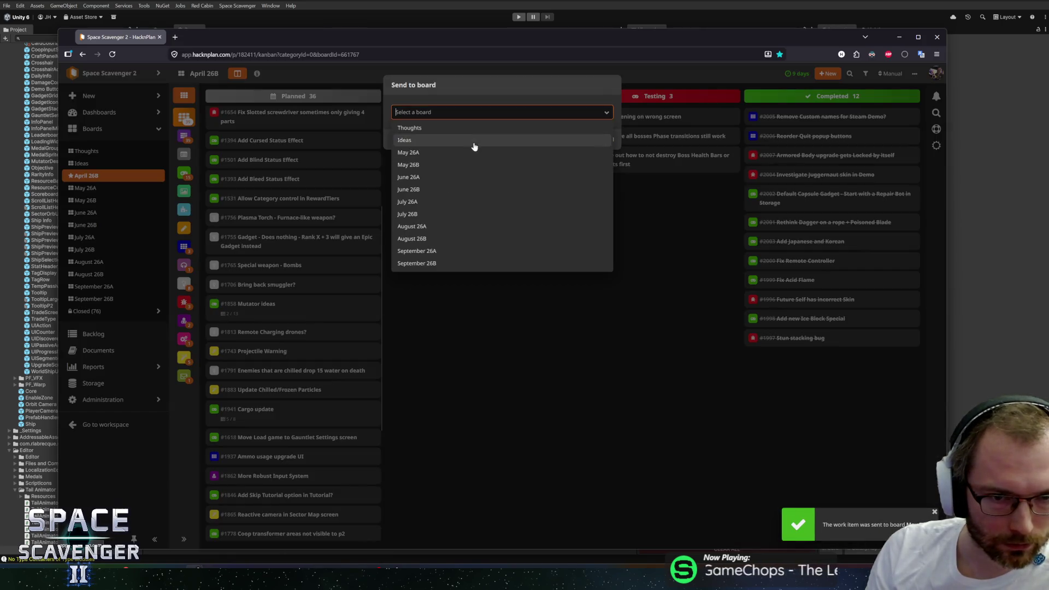
{"action": "left_click", "coordinate": [421, 155]}
{"action": "left_click", "coordinate": [577, 142]}
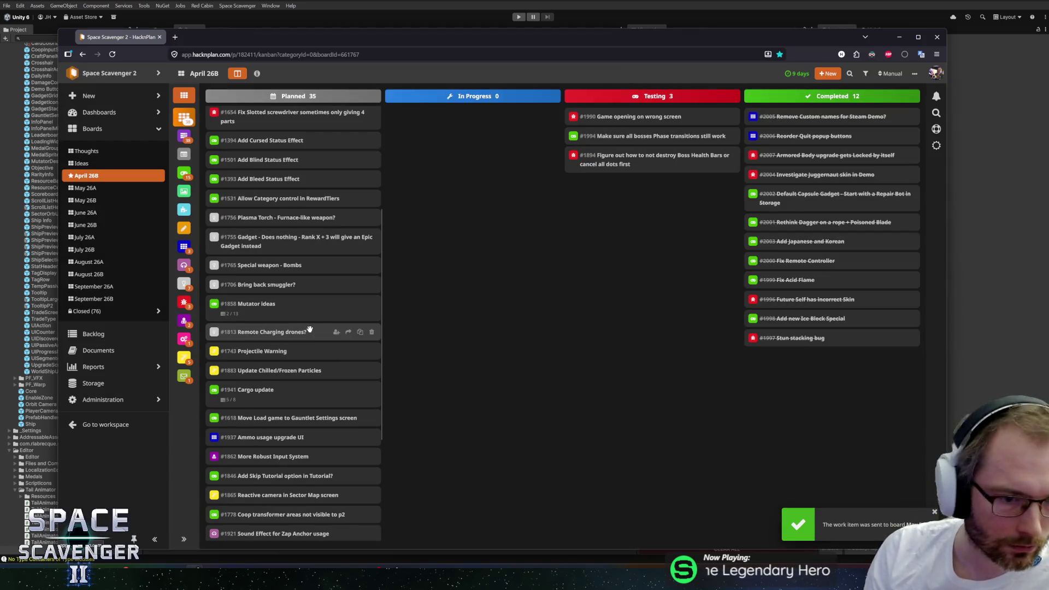
{"action": "left_click", "coordinate": [349, 332]}
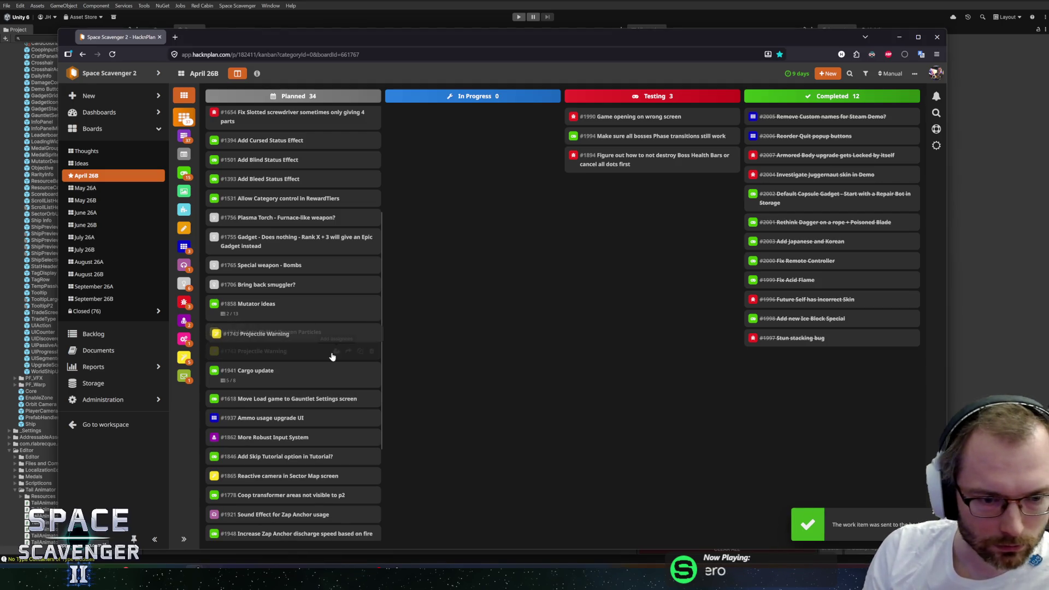
{"action": "left_click", "coordinate": [331, 356]}
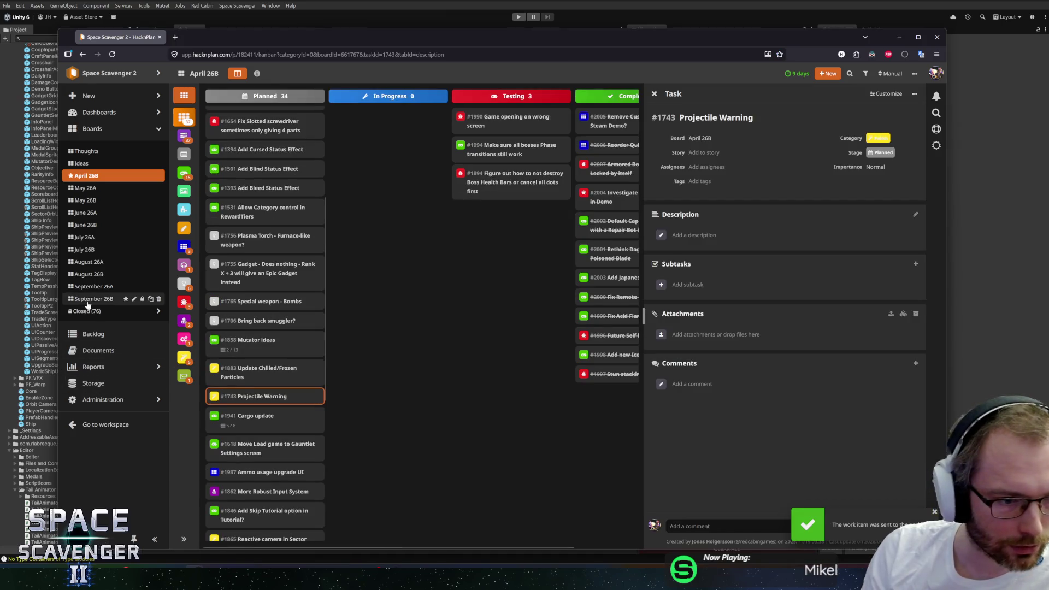
- Send backlog card #1913 'Remote Charging drones?' to May 26B, then return to April 26B
{"action": "left_click", "coordinate": [92, 334]}
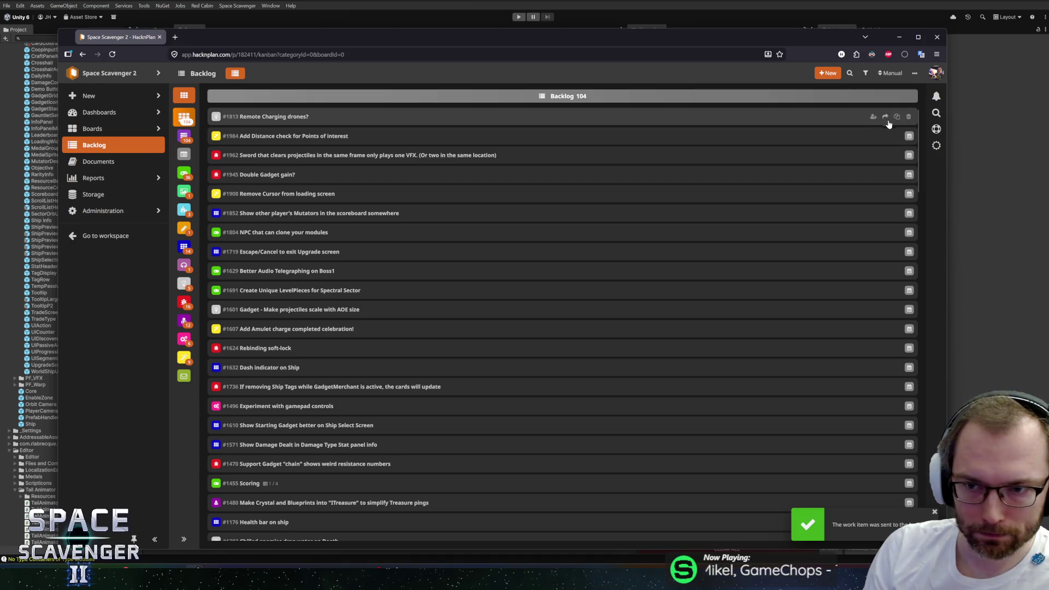
{"action": "left_click", "coordinate": [885, 117]}
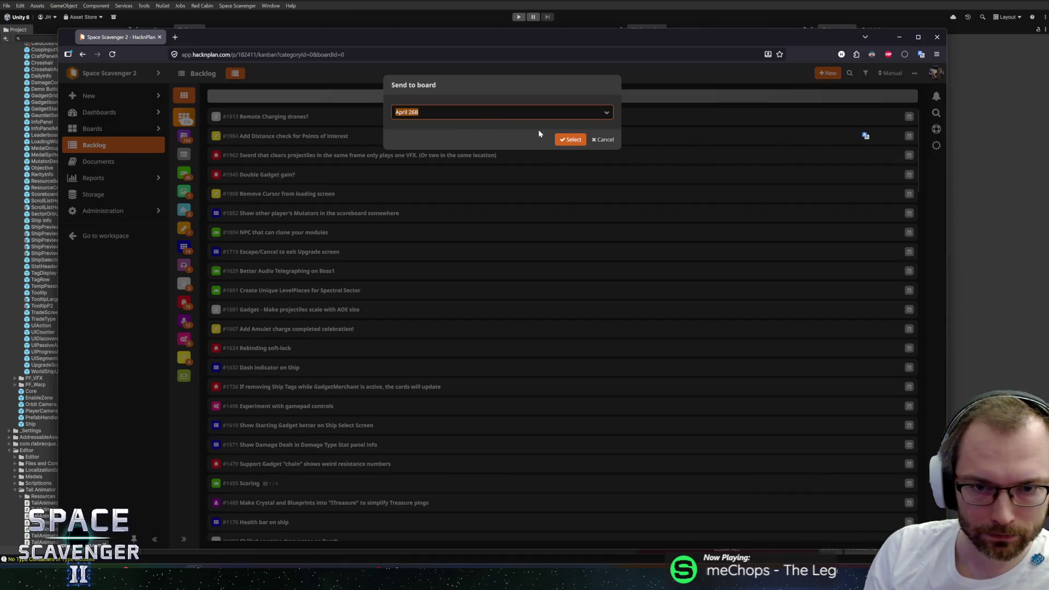
{"action": "type", "text": "may"}
{"action": "key", "text": "Down"}
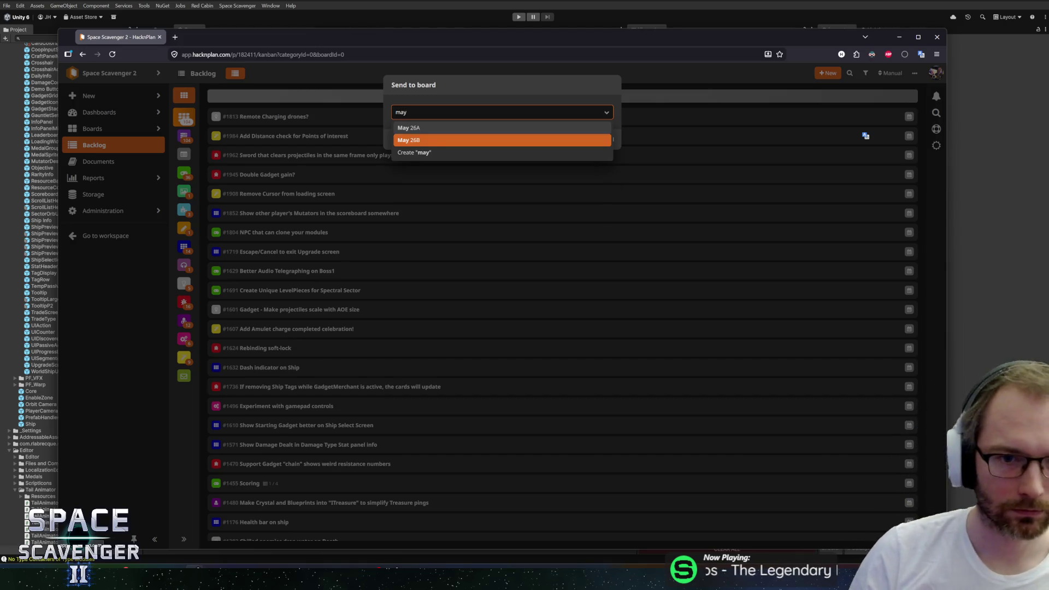
{"action": "key", "text": "Return"}
{"action": "left_click", "coordinate": [571, 139]}
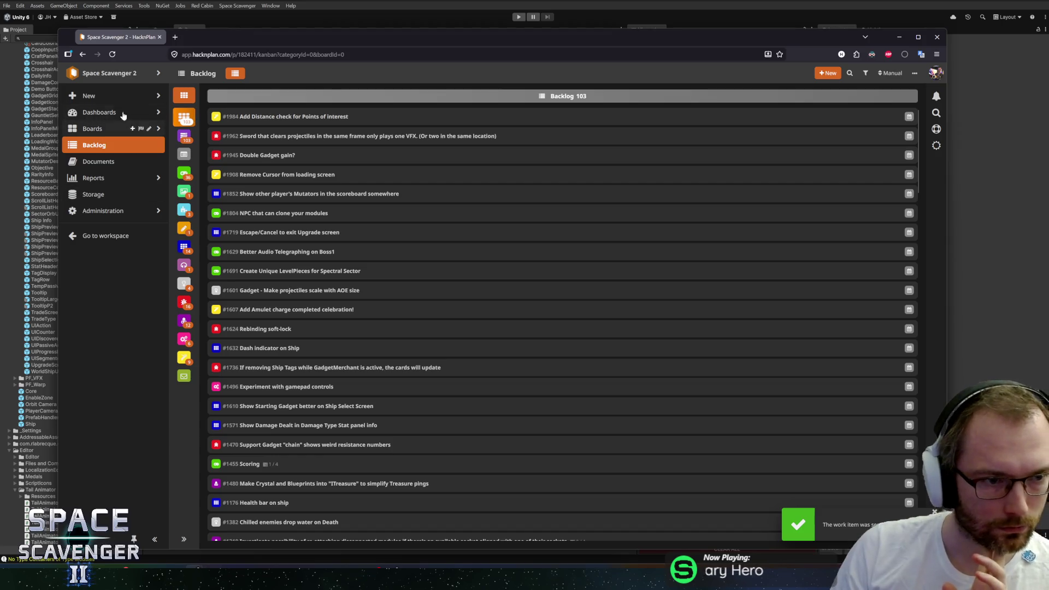
{"action": "left_click", "coordinate": [94, 129]}
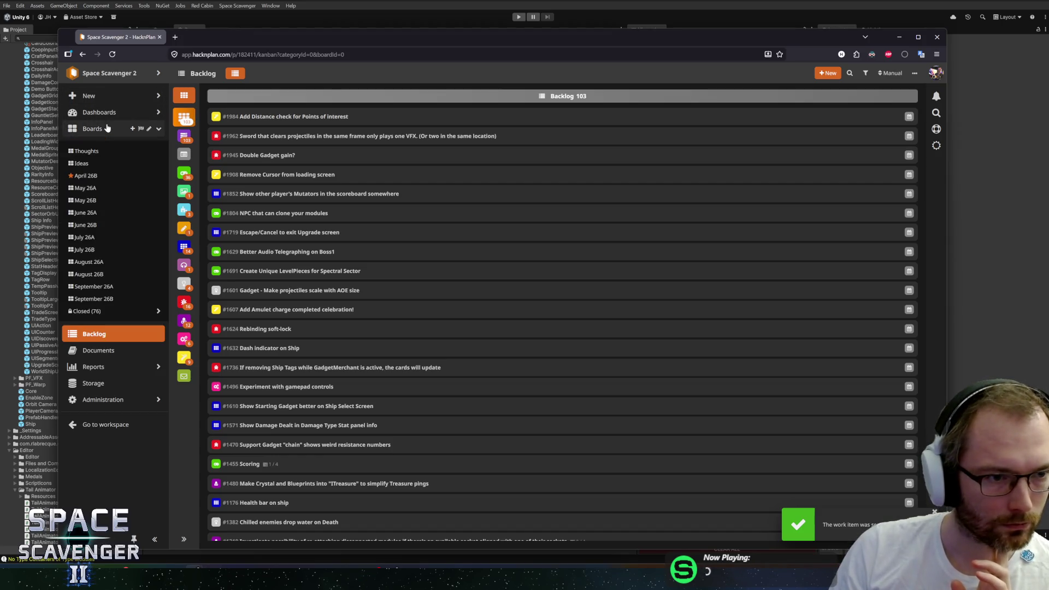
{"action": "left_click", "coordinate": [87, 176]}
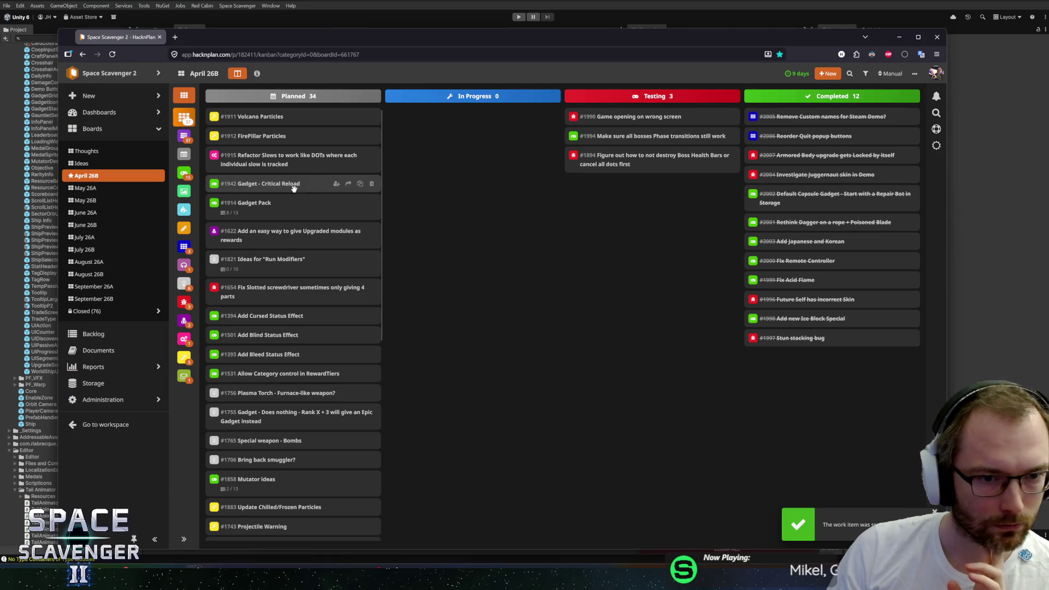
{"action": "left_click", "coordinate": [276, 184]}
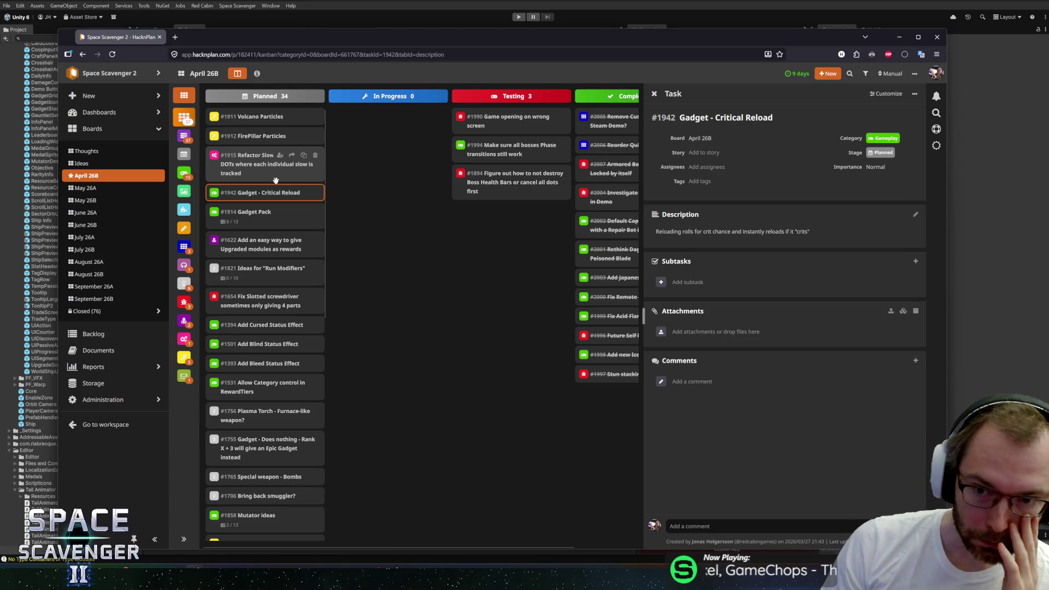
{"action": "left_click", "coordinate": [422, 227]}
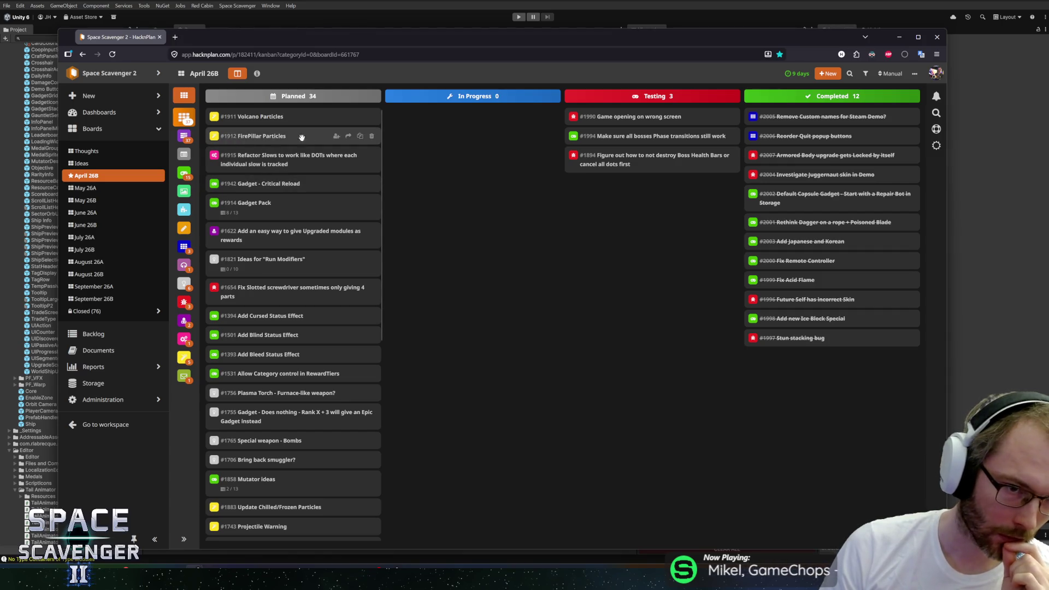
{"action": "left_click", "coordinate": [348, 138]}
- Send FirePillar Particles and Volcano Particles to the May 26B board
{"action": "left_click", "coordinate": [319, 149]}
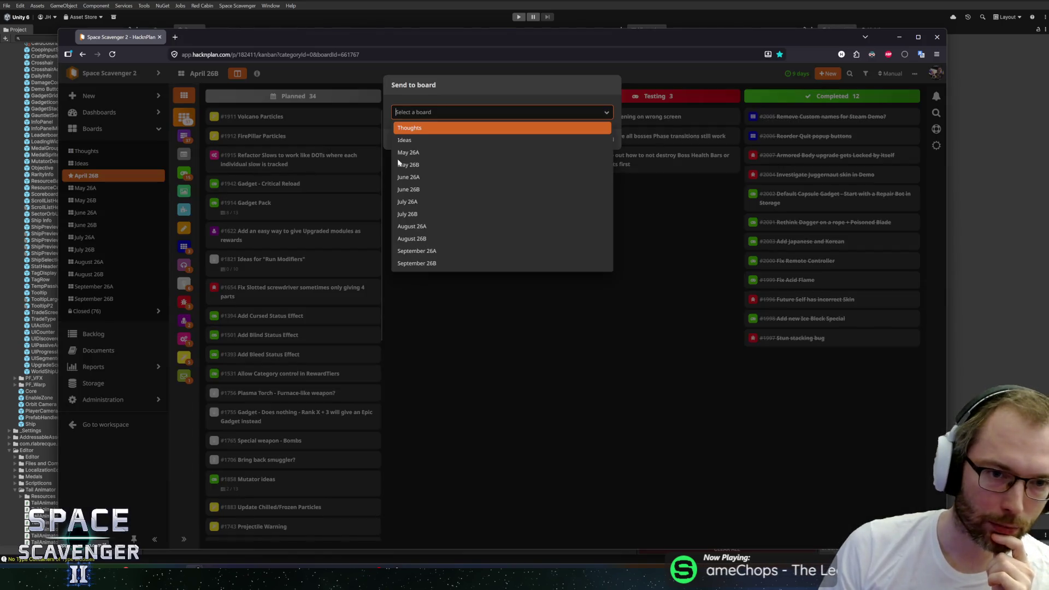
{"action": "left_click", "coordinate": [417, 165]}
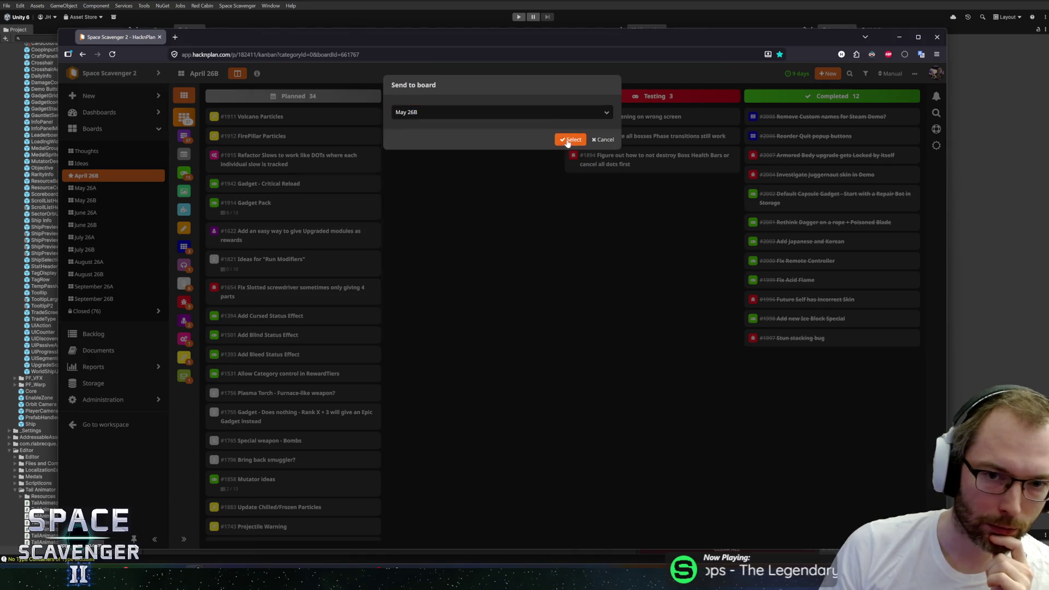
{"action": "left_click", "coordinate": [569, 141]}
{"action": "left_click", "coordinate": [348, 117]}
{"action": "left_click", "coordinate": [317, 129]}
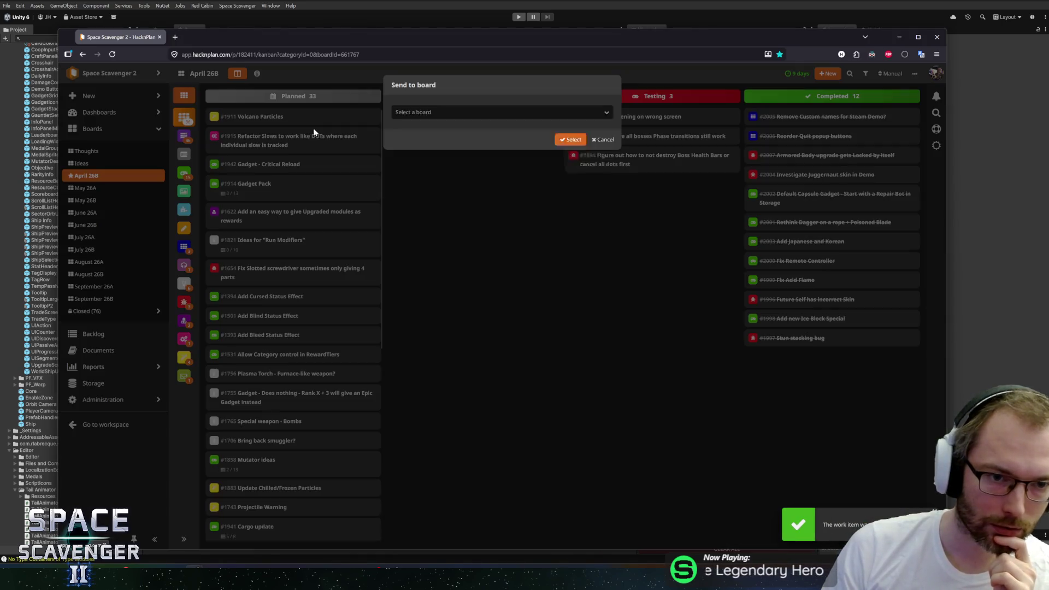
{"action": "left_click", "coordinate": [514, 166]}
{"action": "left_click", "coordinate": [570, 140]}
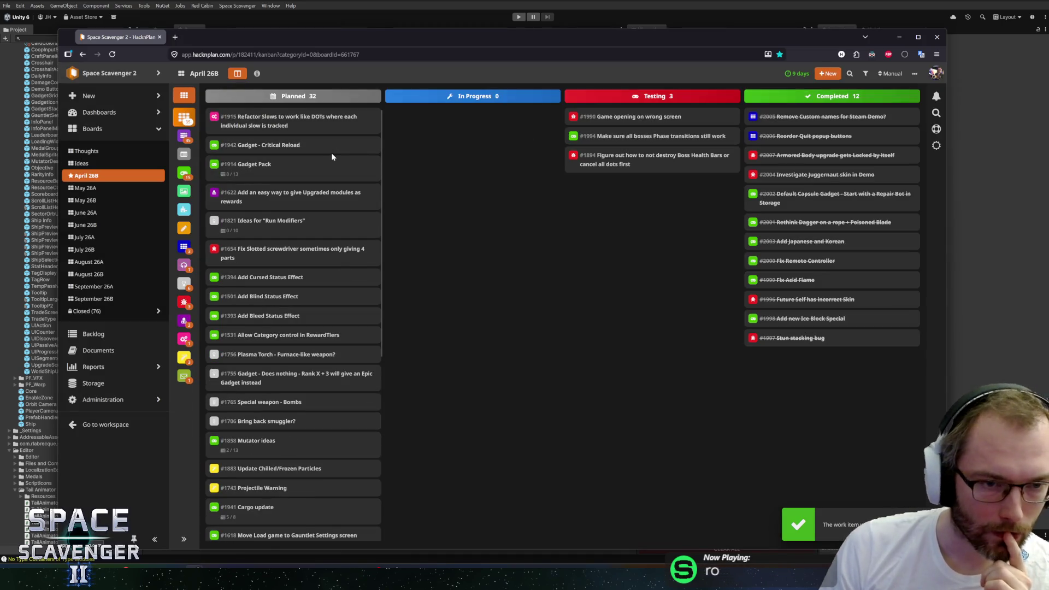
- Send Gadget - Critical Reload (#1942) to a May board and open the Gadget Pack card
{"action": "left_click", "coordinate": [340, 146]}
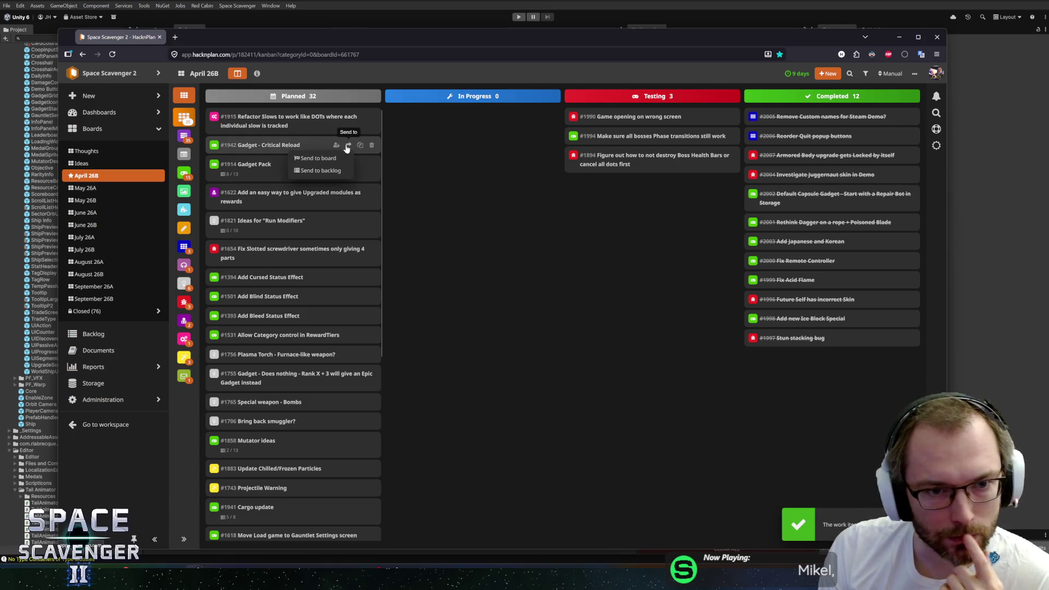
{"action": "left_click", "coordinate": [325, 163]}
{"action": "left_click", "coordinate": [415, 112]}
{"action": "left_click", "coordinate": [418, 153]}
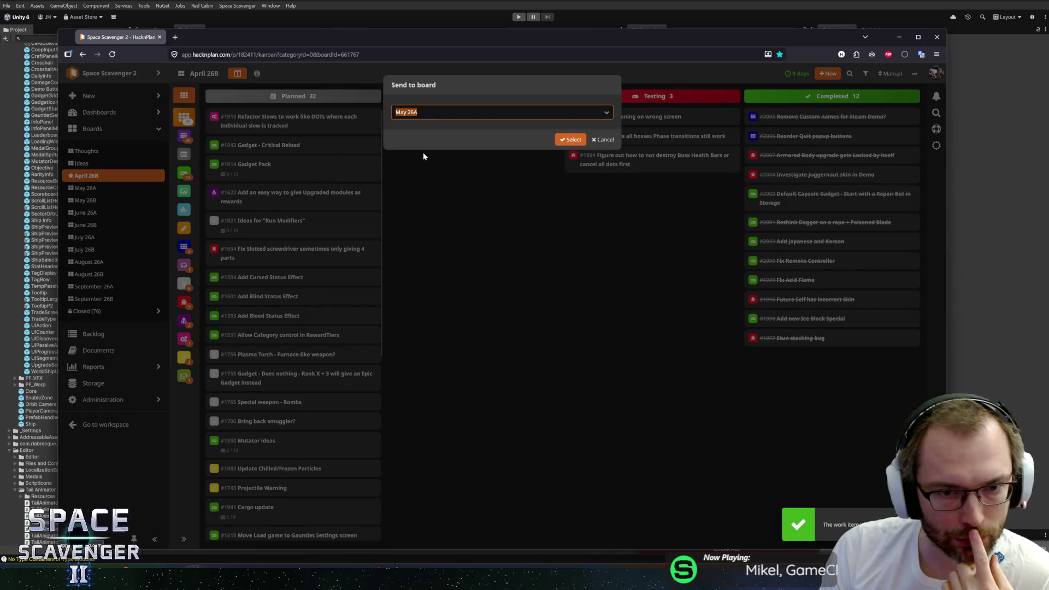
{"action": "left_click", "coordinate": [570, 139]}
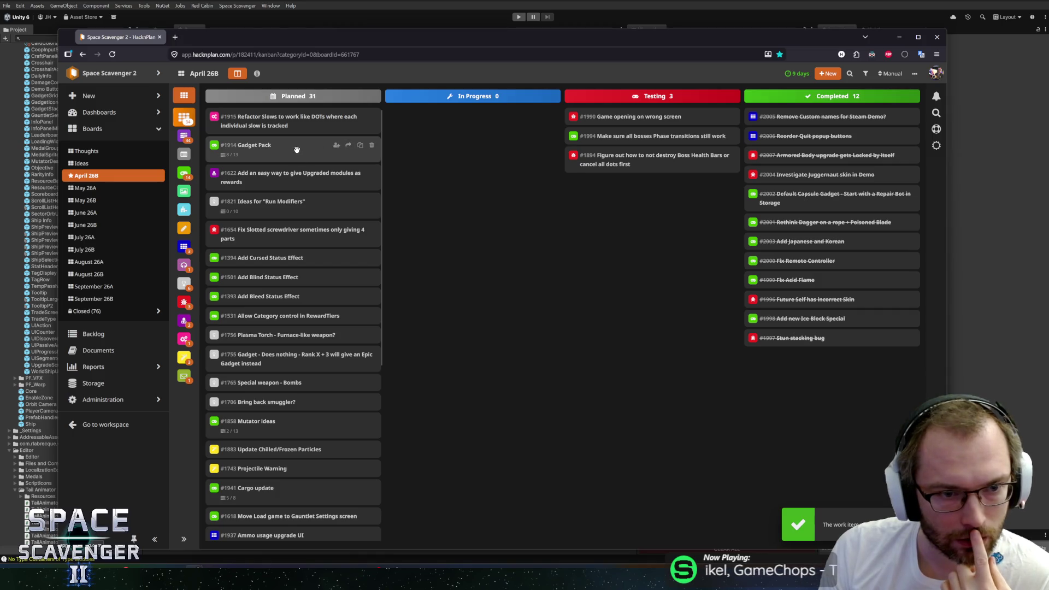
{"action": "left_click", "coordinate": [296, 150]}
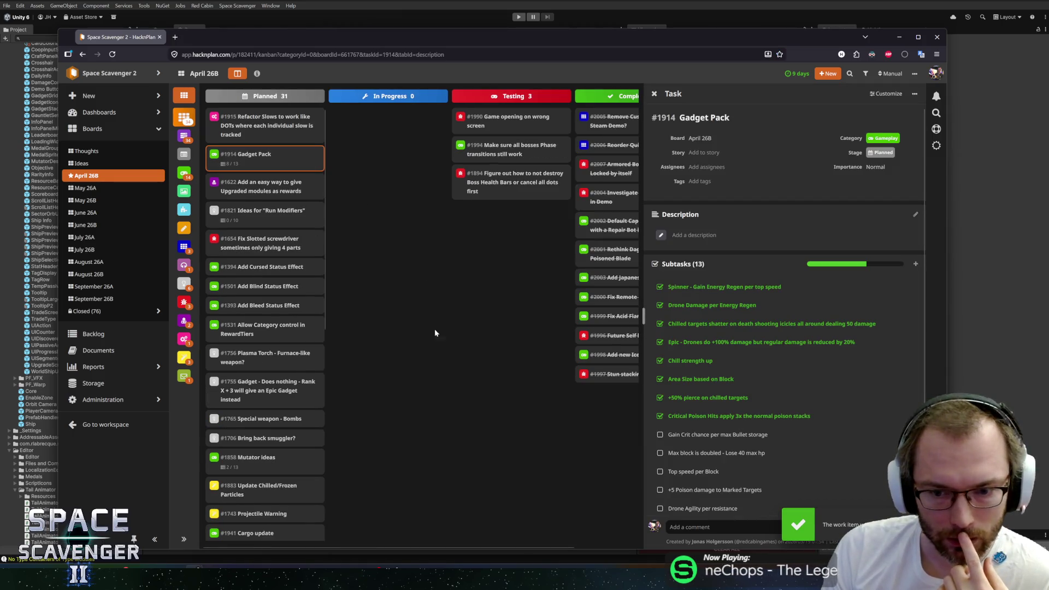
{"action": "scroll", "coordinate": [734, 407], "scroll_direction": "down", "scroll_amount": 2}
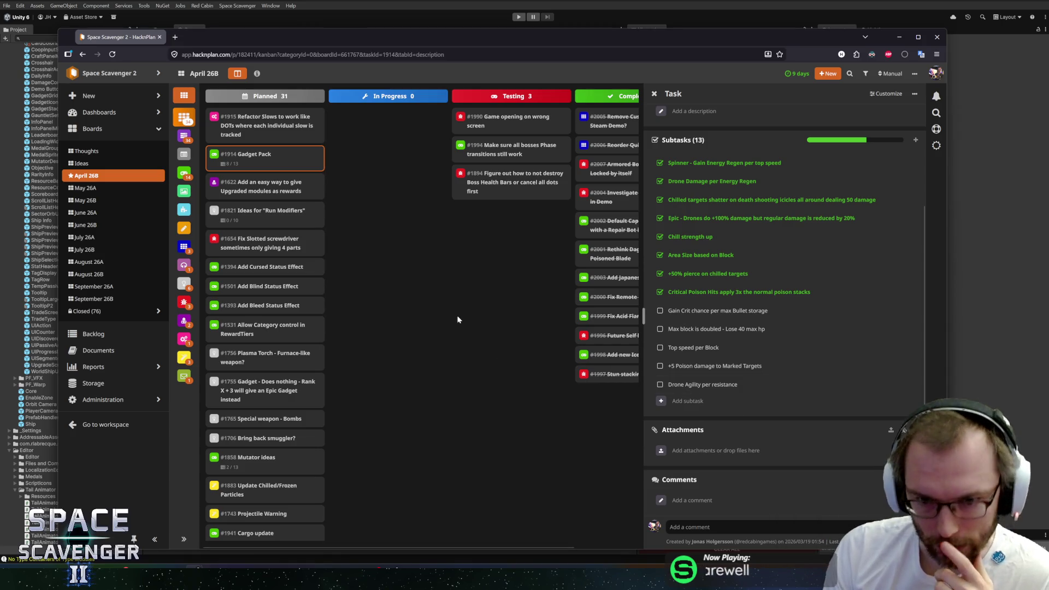
{"action": "left_click", "coordinate": [449, 245]}
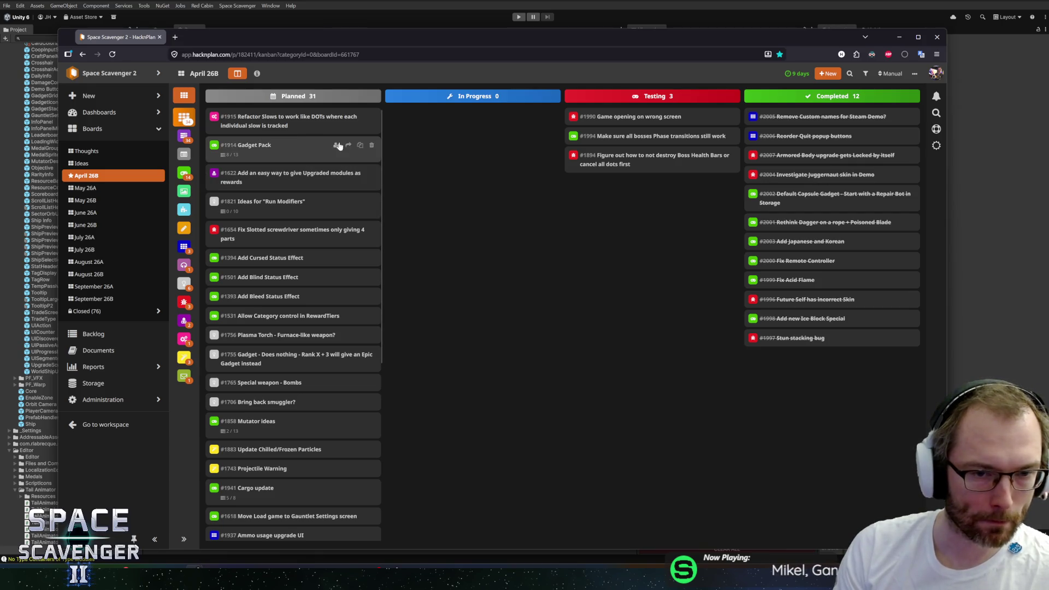
- Send Gadget Pack (#1914) to the May 26A board
{"action": "left_click", "coordinate": [348, 146]}
{"action": "left_click", "coordinate": [339, 157]}
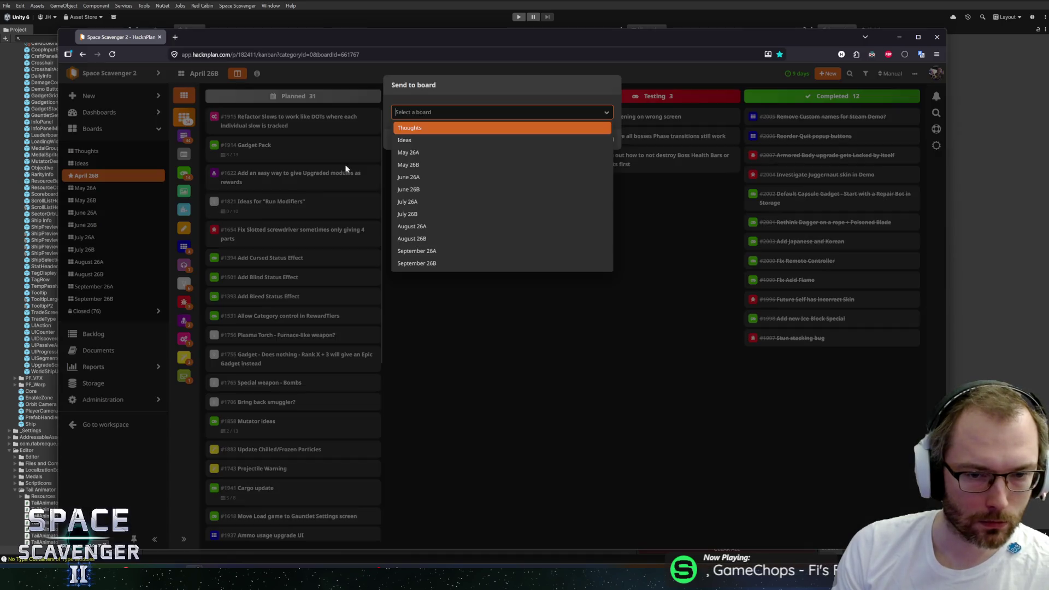
{"action": "left_click", "coordinate": [412, 152]}
{"action": "left_click", "coordinate": [571, 143]}
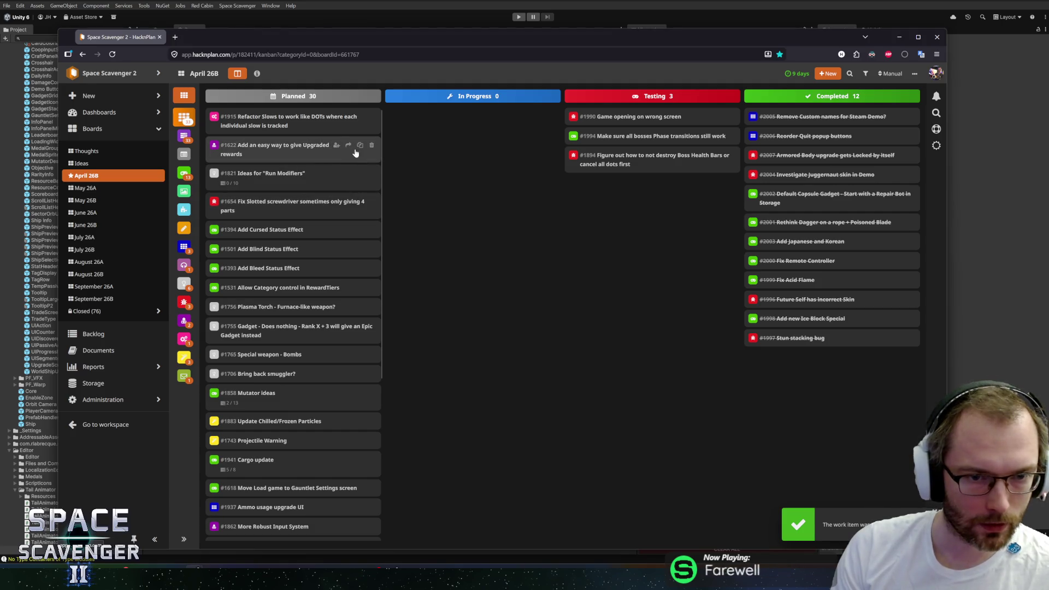
- Review the Upgraded-modules rewards card #1622, then send it to May 26B
{"action": "left_click", "coordinate": [348, 146]}
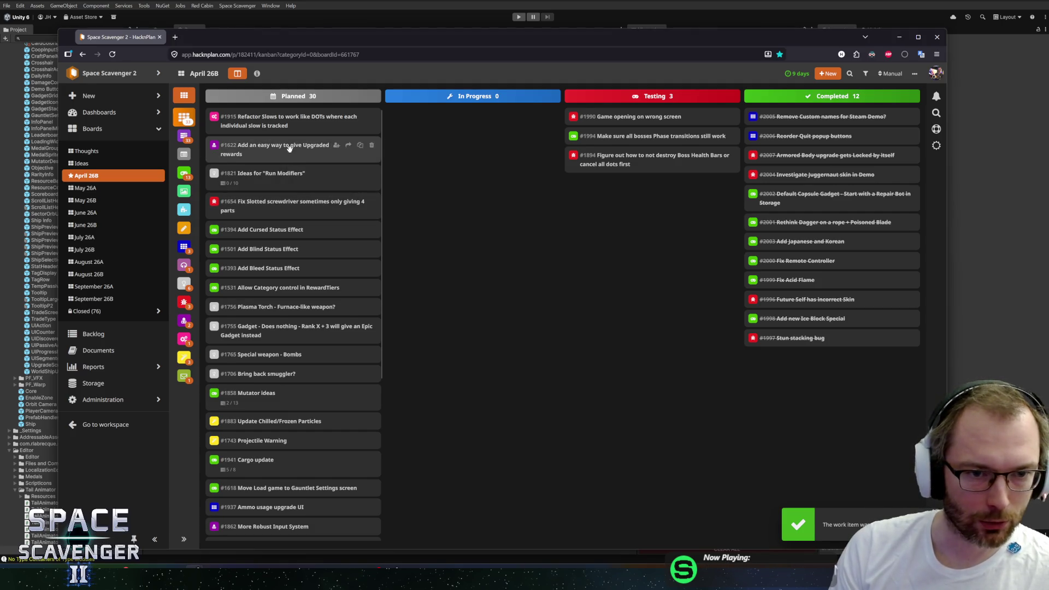
{"action": "left_click", "coordinate": [288, 146]}
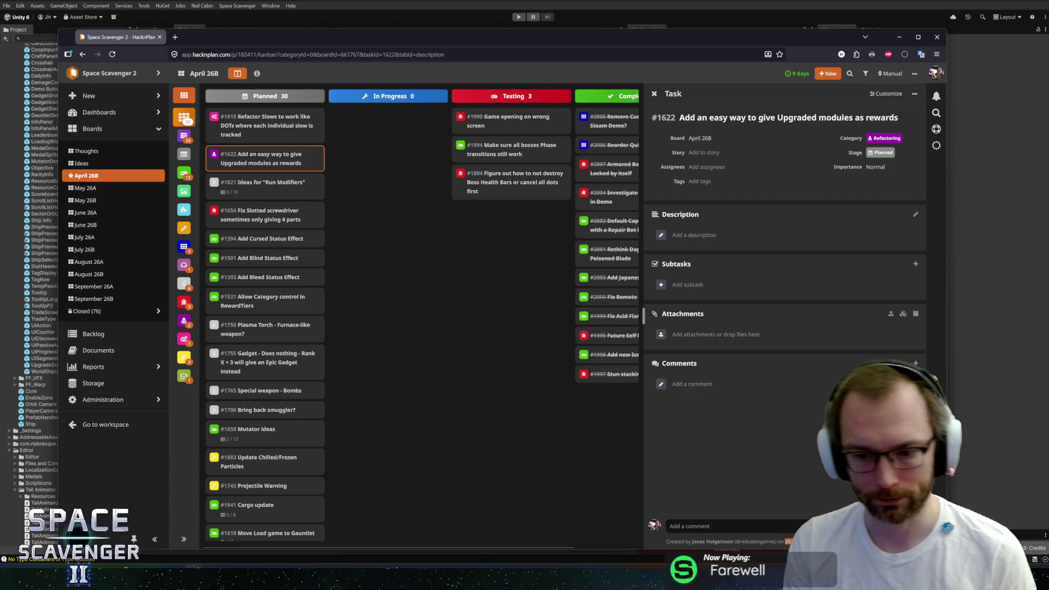
{"action": "left_click", "coordinate": [394, 297]}
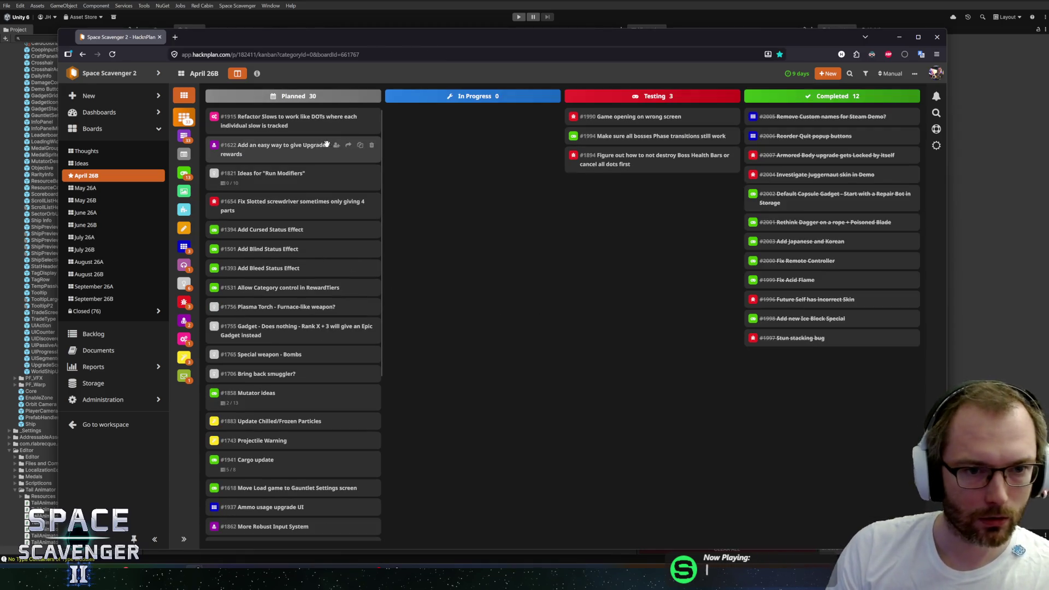
{"action": "left_click", "coordinate": [349, 146]}
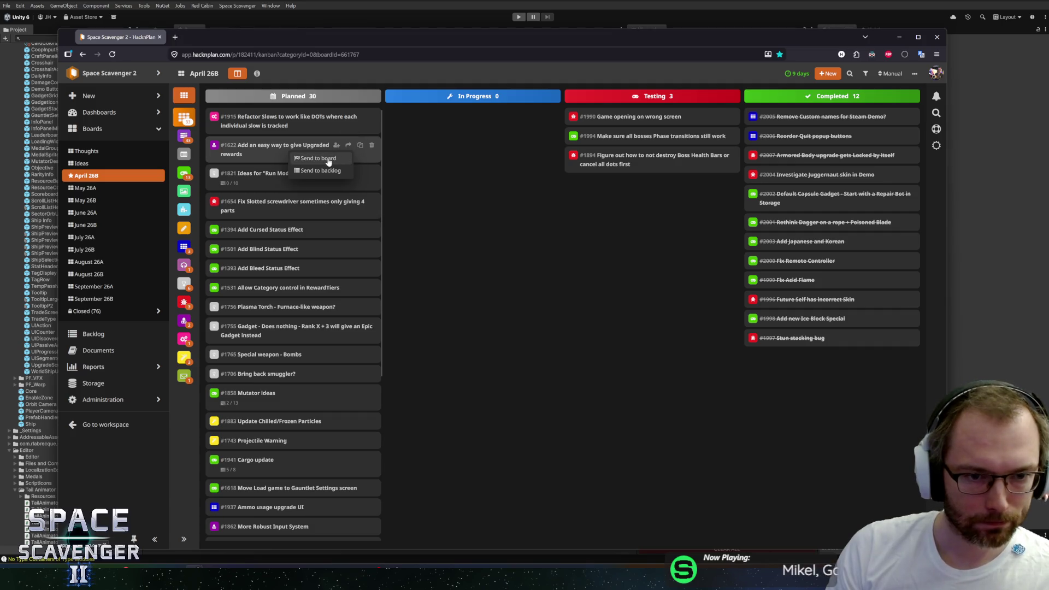
{"action": "left_click", "coordinate": [317, 158]}
{"action": "left_click", "coordinate": [424, 165]}
{"action": "left_click", "coordinate": [564, 144]}
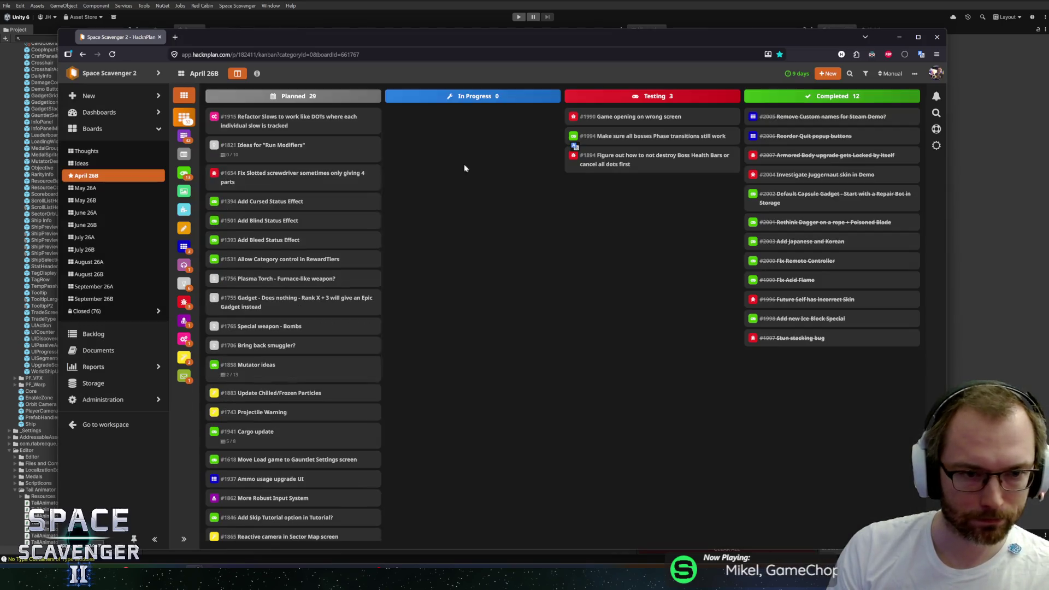
{"action": "left_click", "coordinate": [262, 152]}
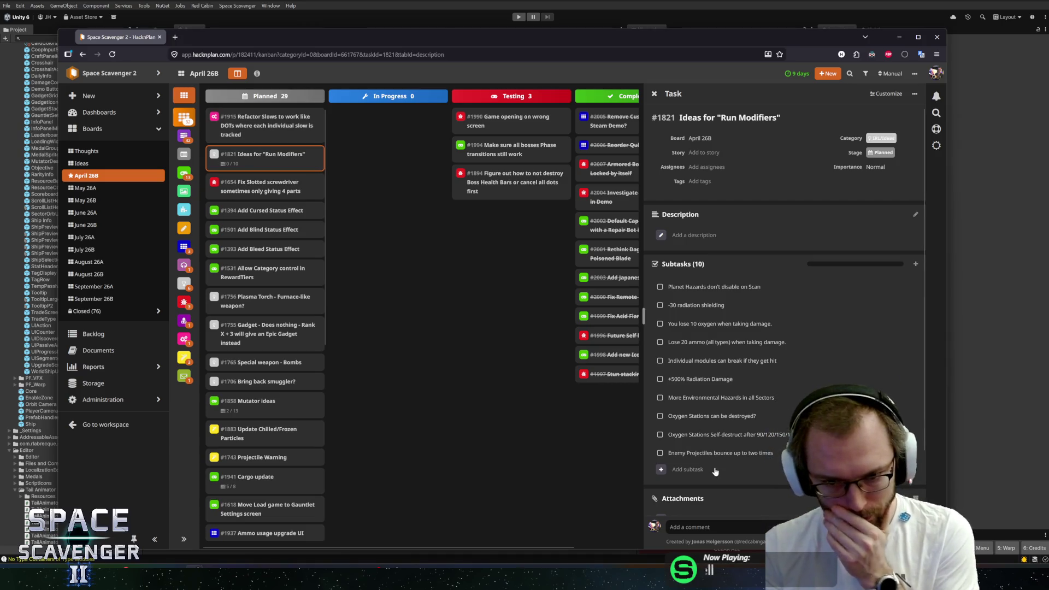
- Add the subtask 'Enemy Shields Reflect your projectiles' to #1821 Ideas for 'Run Modifiers'
{"action": "left_click", "coordinate": [683, 469]}
{"action": "type", "text": "Enemy S"}
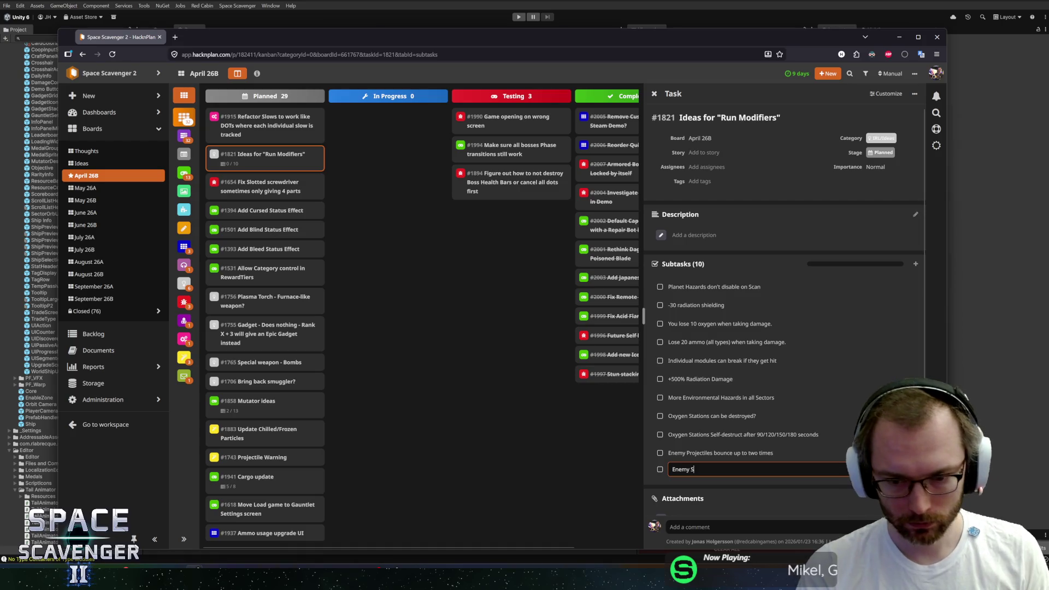
{"action": "type", "text": "hields Reflect your "}
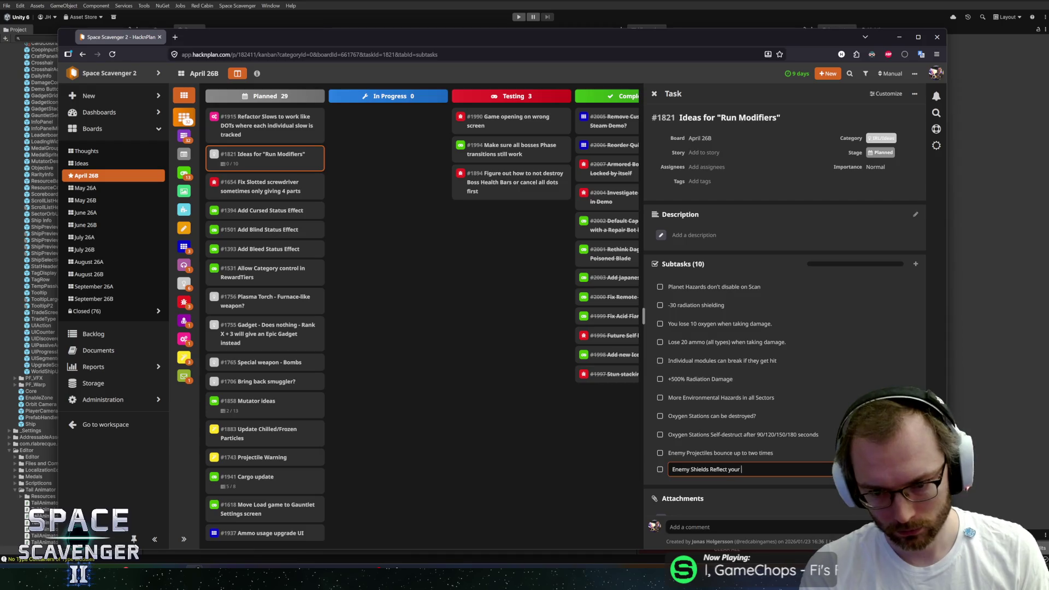
{"action": "type", "text": "proje"}
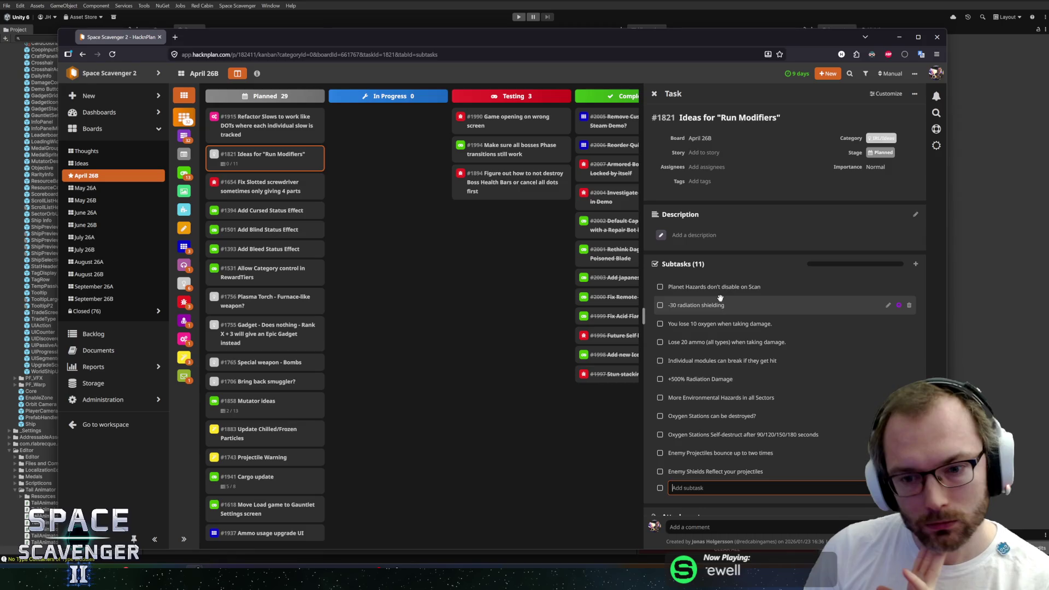
- Delete the 'You lose 10 oxygen' and 'Lose 20 ammo' subtasks from #1821
{"action": "left_click_drag", "start_coordinate": [713, 321], "coordinate": [699, 329]}
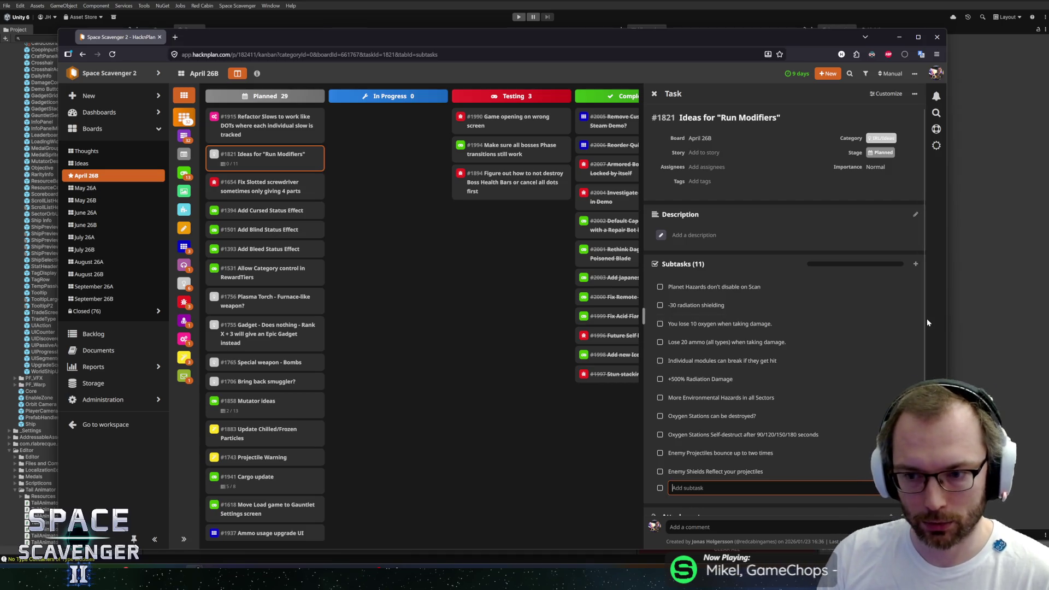
{"action": "left_click", "coordinate": [903, 323]}
{"action": "left_click", "coordinate": [576, 130]}
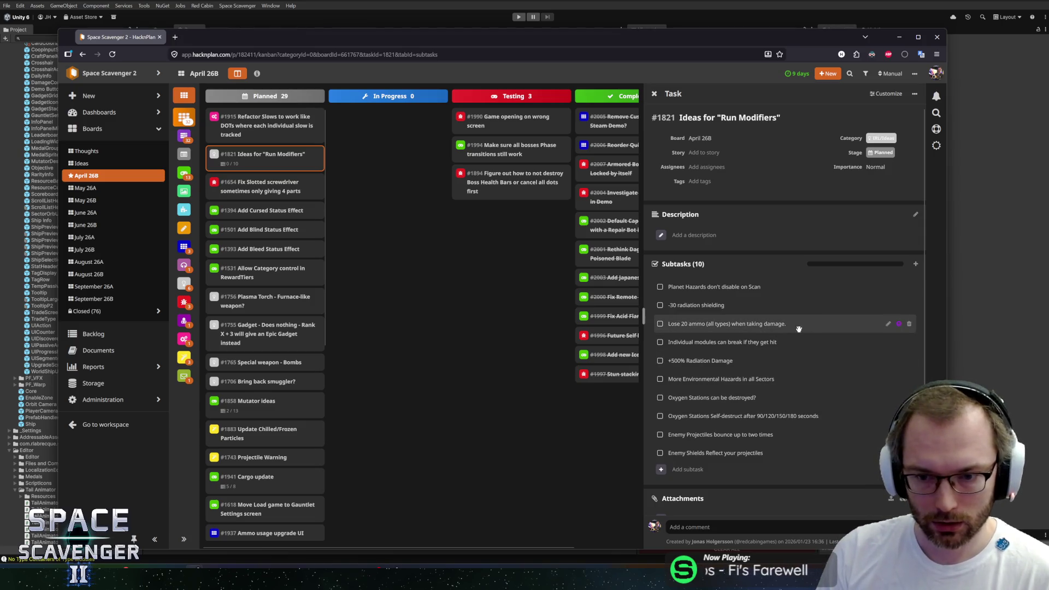
{"action": "left_click", "coordinate": [908, 324]}
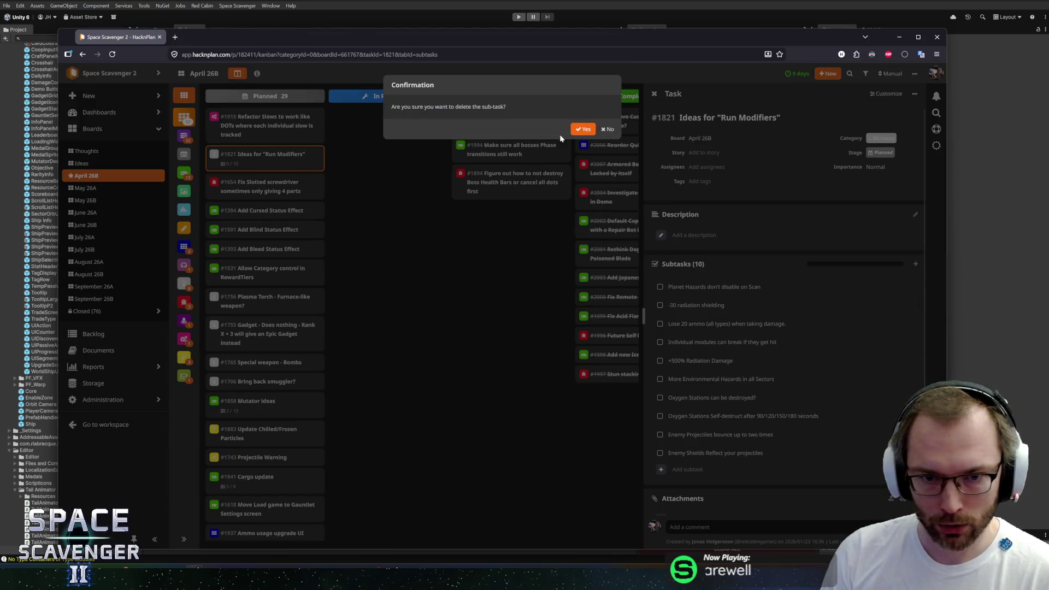
{"action": "left_click", "coordinate": [607, 129]}
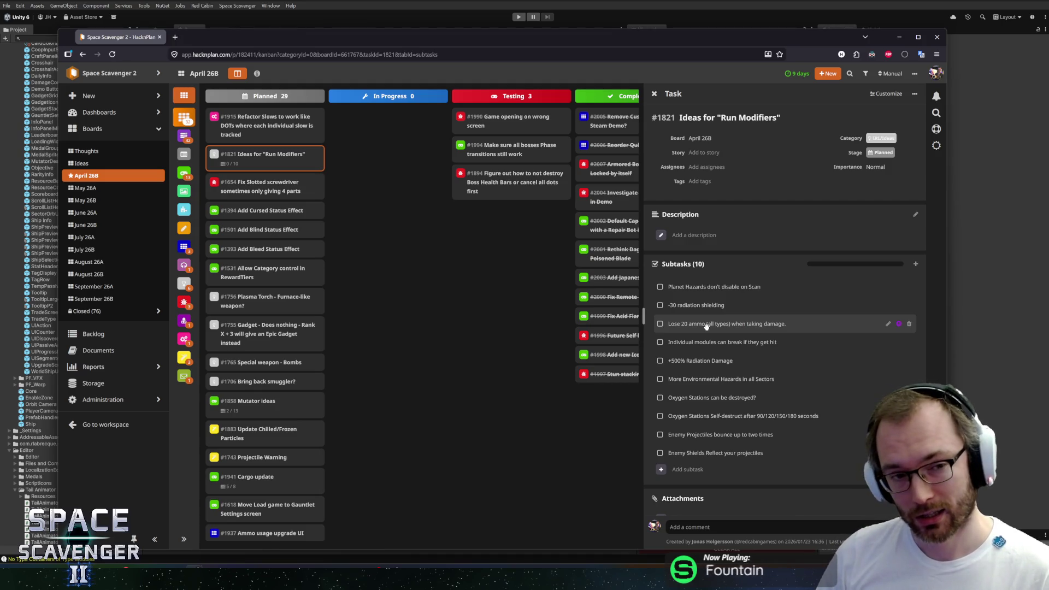
{"action": "left_click", "coordinate": [907, 323]}
{"action": "left_click", "coordinate": [606, 127]}
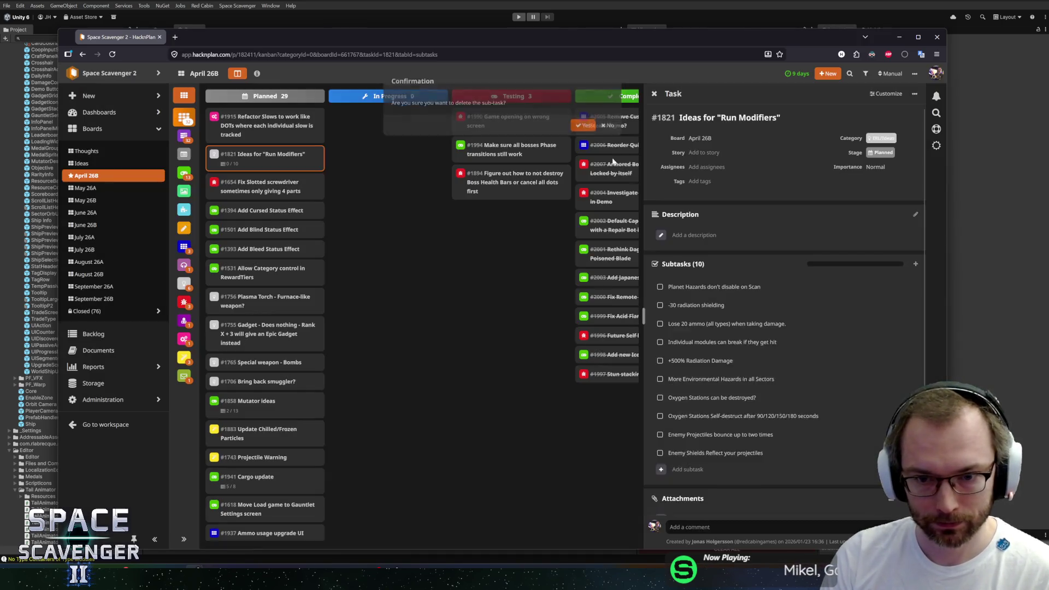
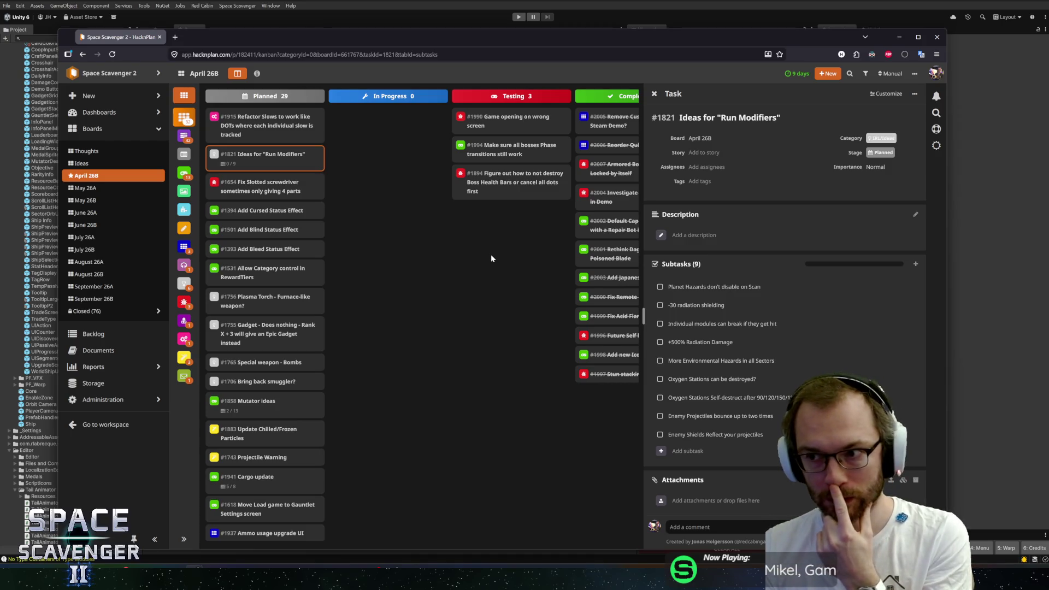
- Close the Run Modifiers task details and send the Cursed Status Effect card to May 26B
{"action": "left_click", "coordinate": [396, 241]}
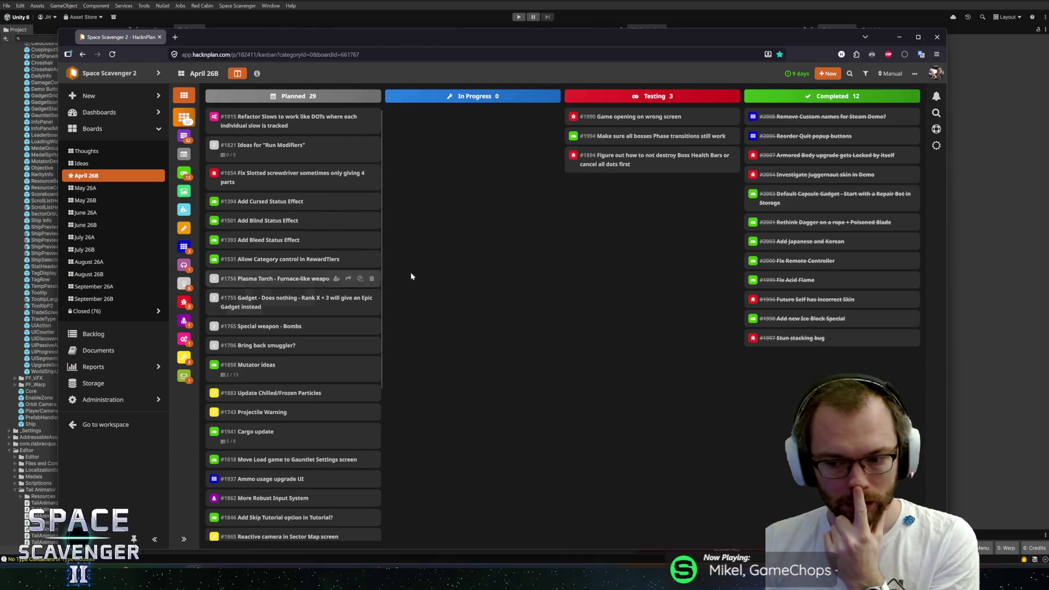
{"action": "left_click_drag", "start_coordinate": [431, 45], "coordinate": [429, 39]}
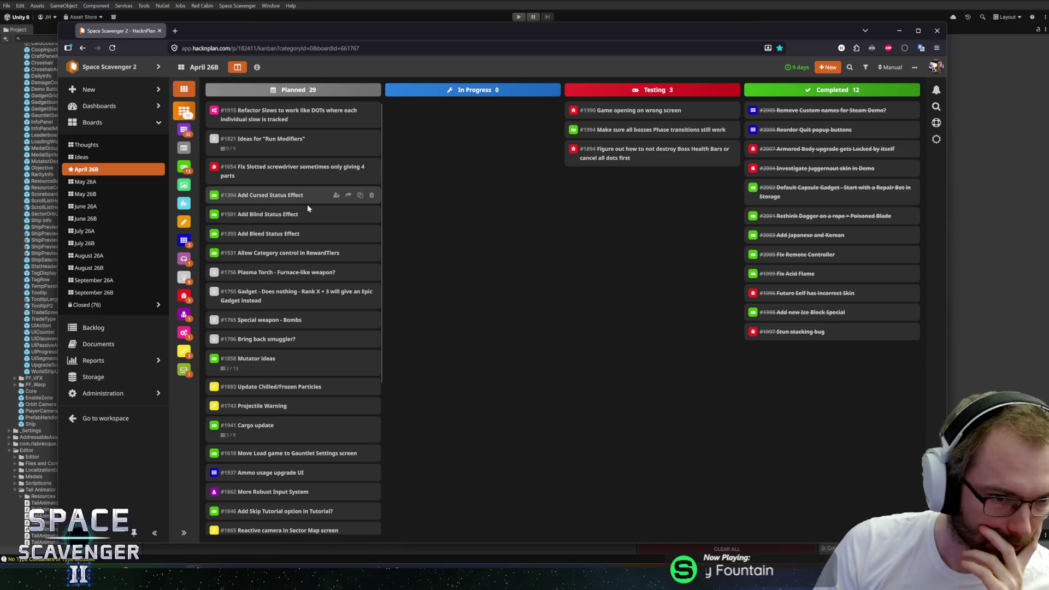
{"action": "left_click", "coordinate": [348, 196]}
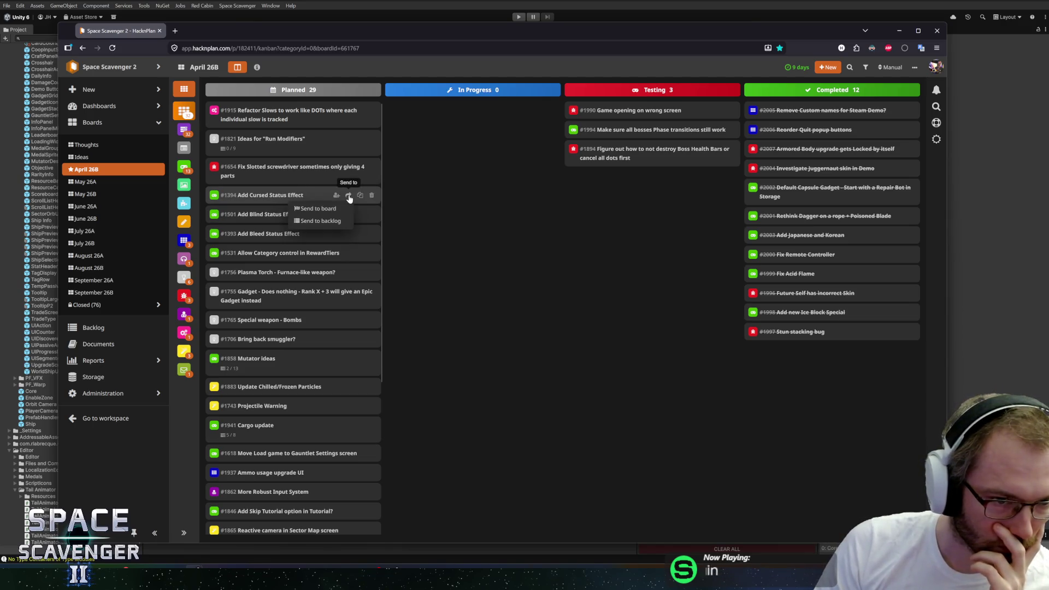
{"action": "left_click", "coordinate": [322, 206]}
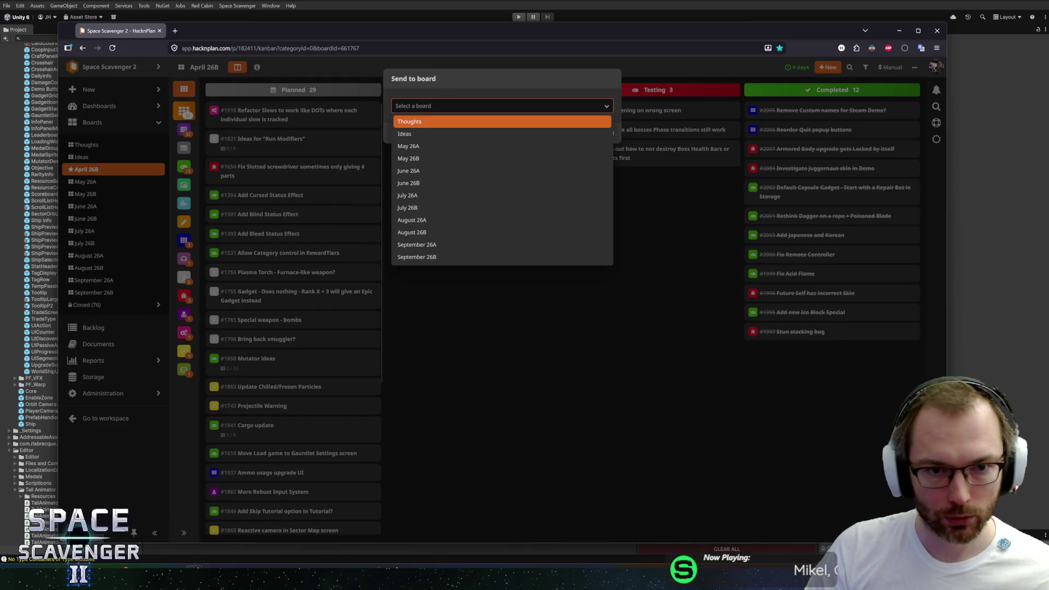
{"action": "left_click", "coordinate": [432, 158]}
{"action": "left_click", "coordinate": [568, 131]}
- Send the Blind Status Effect card to a later board
{"action": "left_click", "coordinate": [349, 196]}
{"action": "left_click", "coordinate": [319, 207]}
{"action": "left_click", "coordinate": [420, 134]}
{"action": "left_click", "coordinate": [570, 135]}
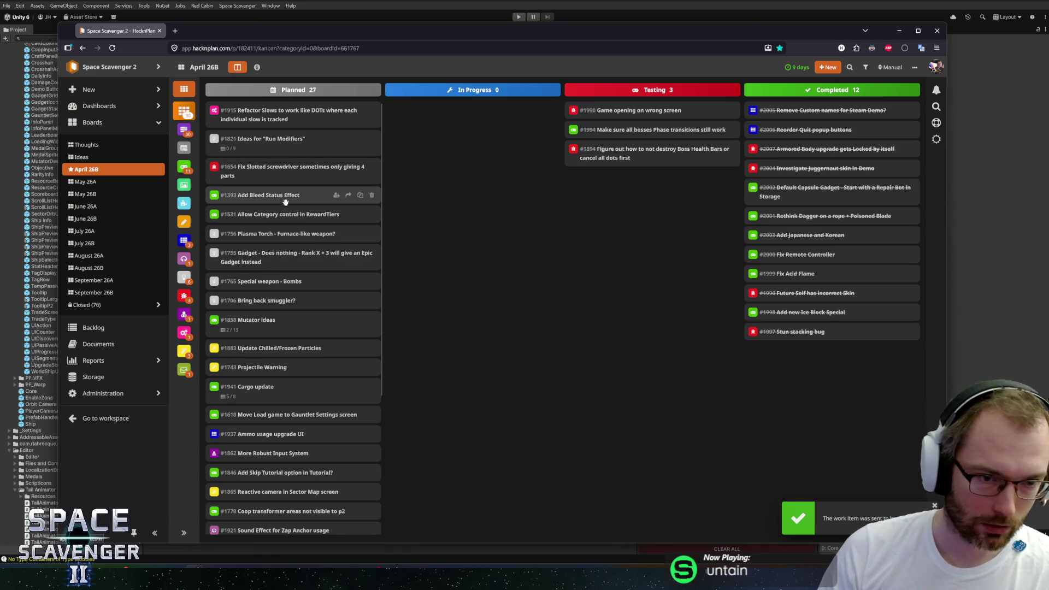
- After checking its details, send the Bleed Status Effect card to May 26A
{"action": "left_click", "coordinate": [347, 196]}
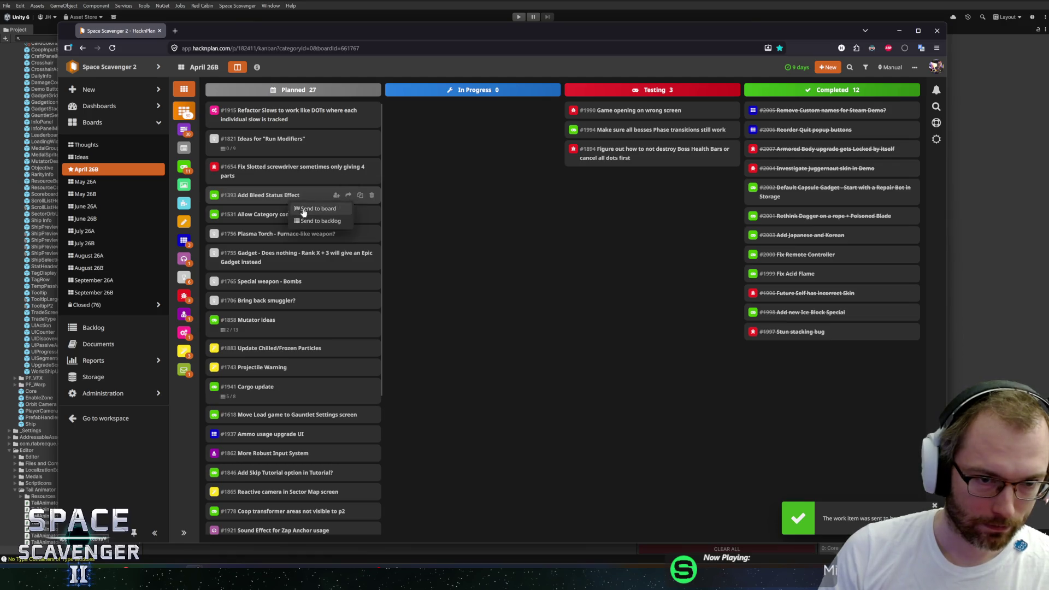
{"action": "left_click", "coordinate": [284, 195]}
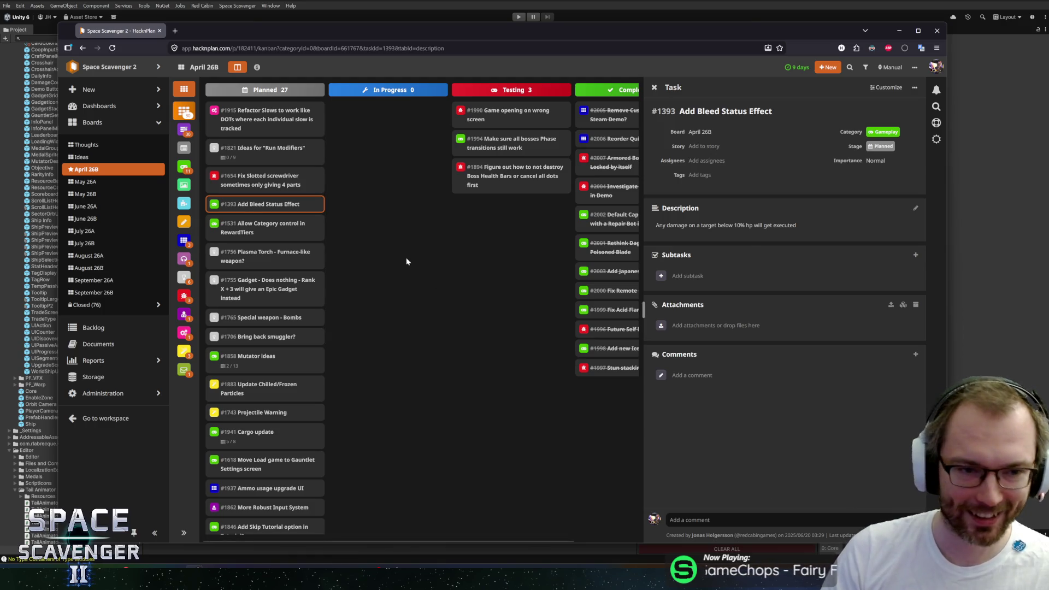
{"action": "key", "text": "Escape"}
{"action": "left_click", "coordinate": [348, 195]}
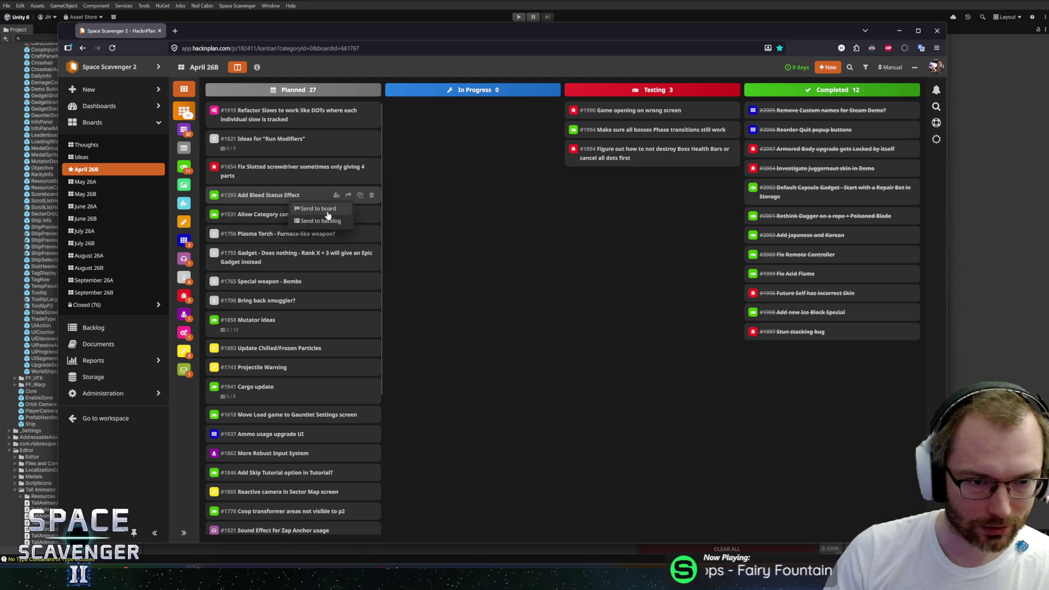
{"action": "left_click", "coordinate": [318, 208]}
{"action": "left_click", "coordinate": [407, 149]}
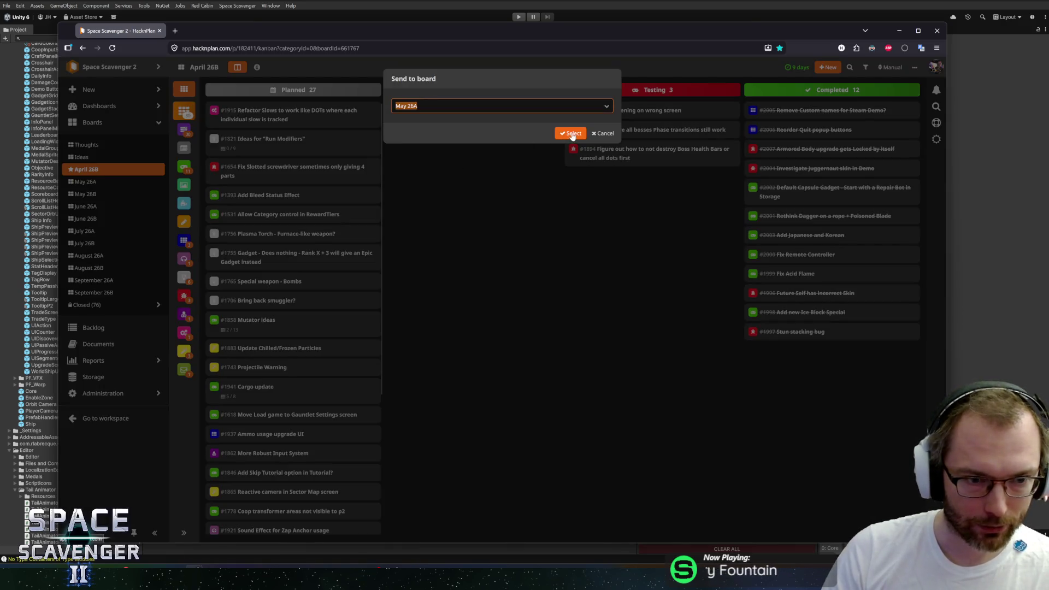
{"action": "left_click", "coordinate": [570, 133]}
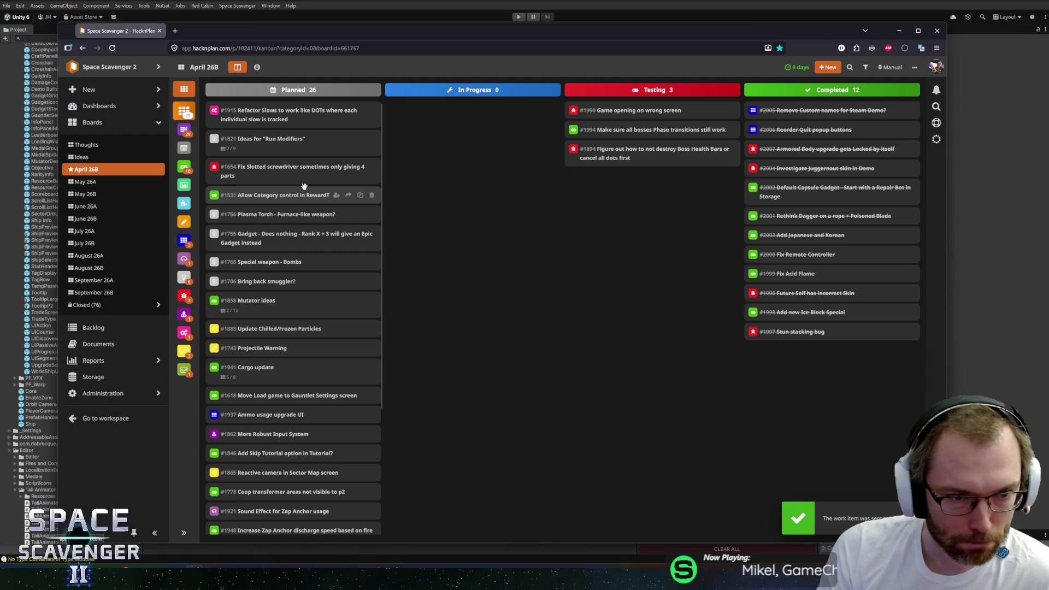
- Create the Gameplay task 'Module Reward DropPoint should always have unique choices' on April 26B
{"action": "double_click", "coordinate": [450, 267]}
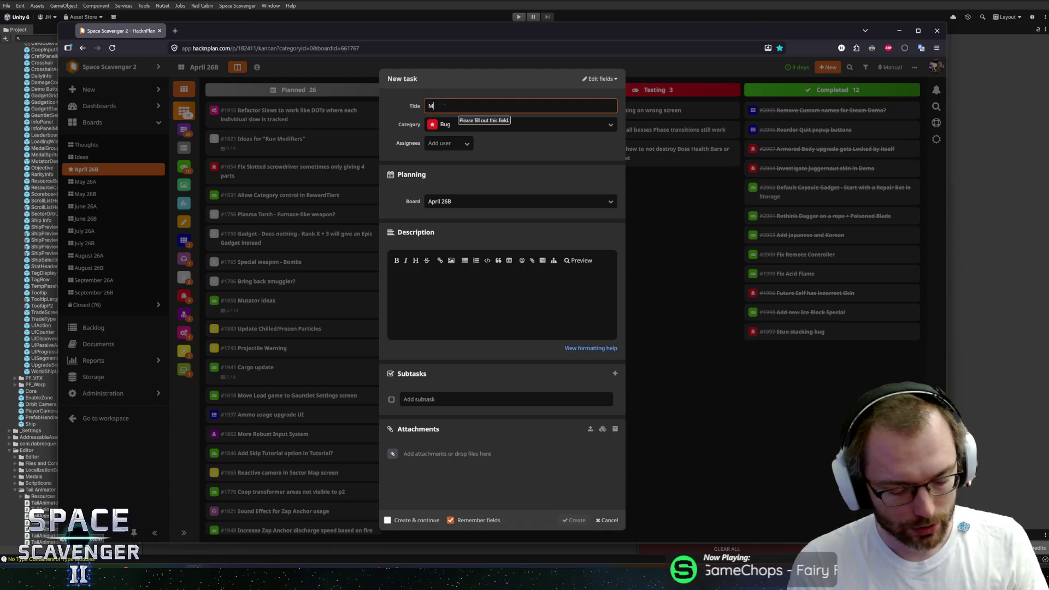
{"action": "type", "text": "Module Reward DropPoint should always have unique choices"}
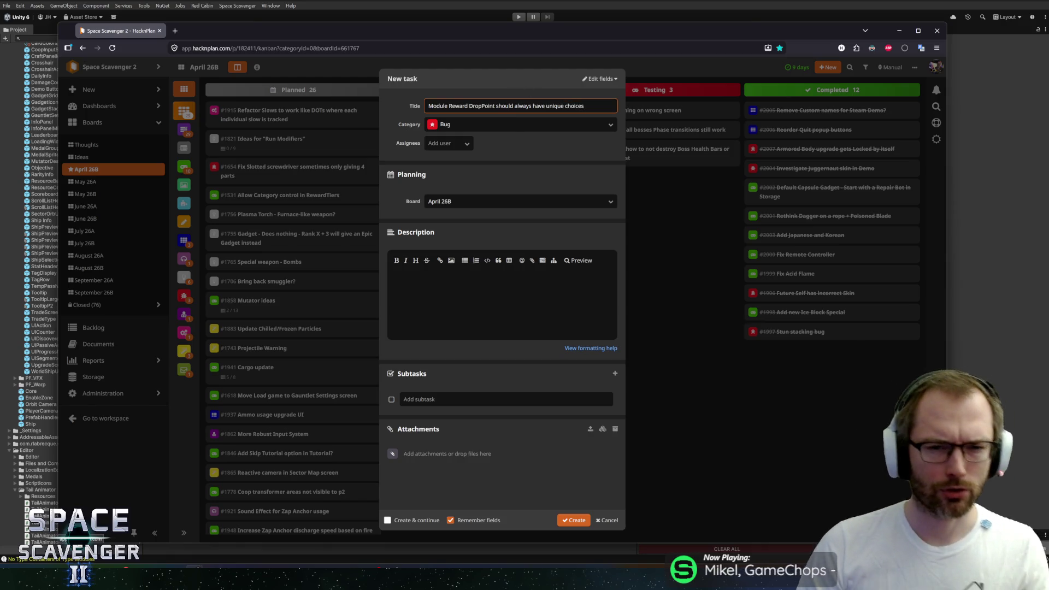
{"action": "left_click", "coordinate": [519, 124]}
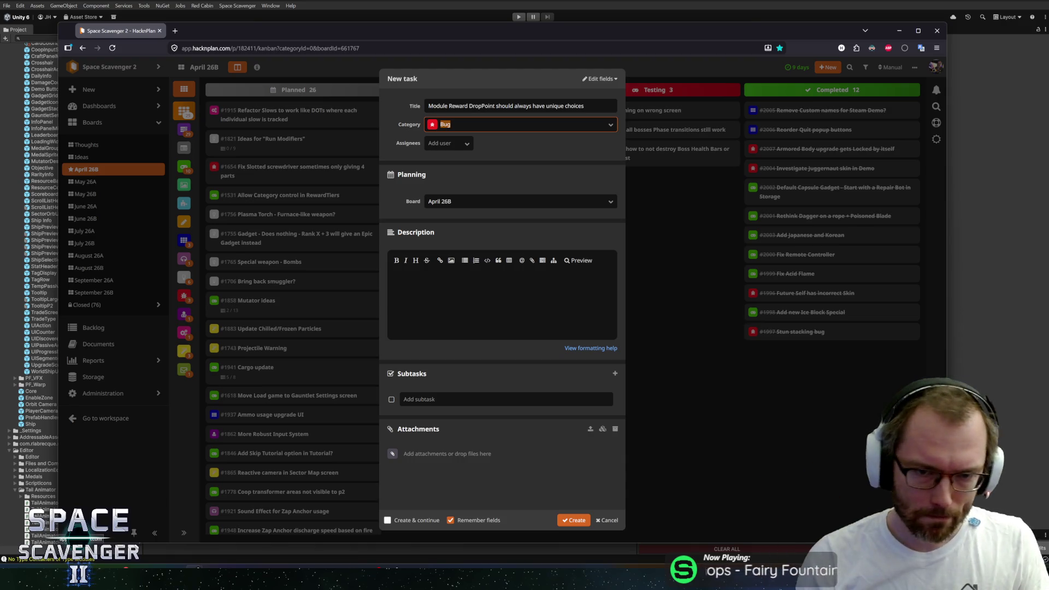
{"action": "type", "text": "gamepl"}
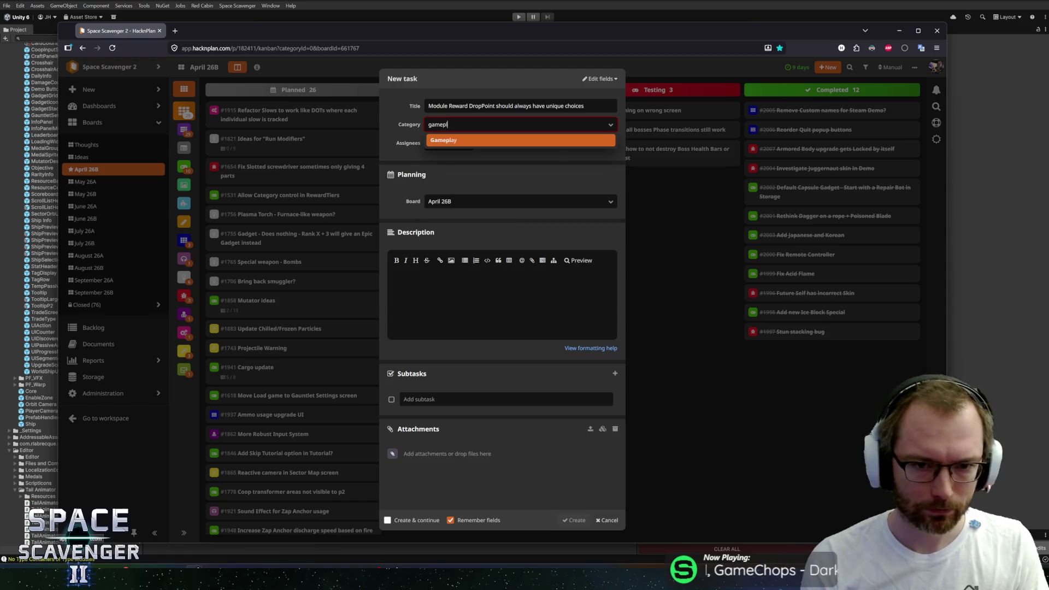
{"action": "key", "text": "Return"}
{"action": "left_click", "coordinate": [574, 520]}
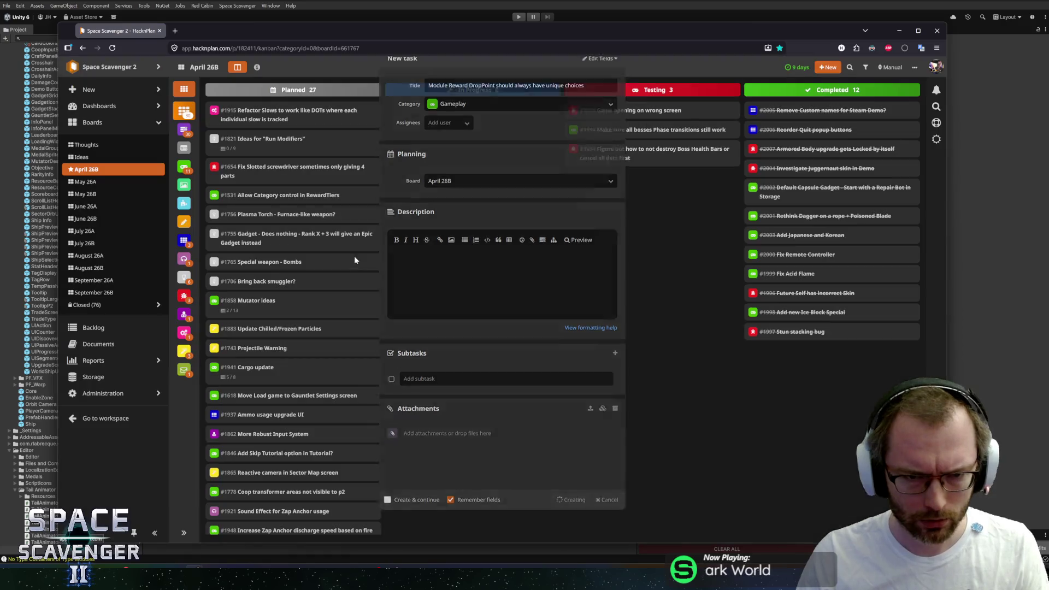
{"action": "scroll", "coordinate": [312, 246], "scroll_direction": "down", "scroll_amount": 3}
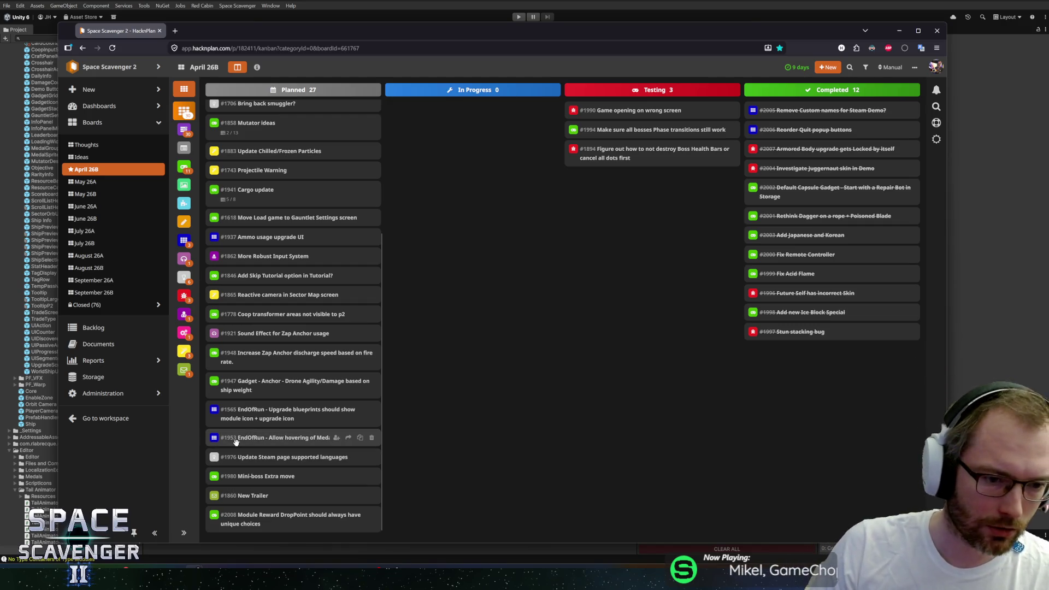
- Drag card #1953 'EndOfRun - Allow hovering of Medals' into the In Progress column
{"action": "left_click_drag", "start_coordinate": [236, 441], "coordinate": [433, 298]}
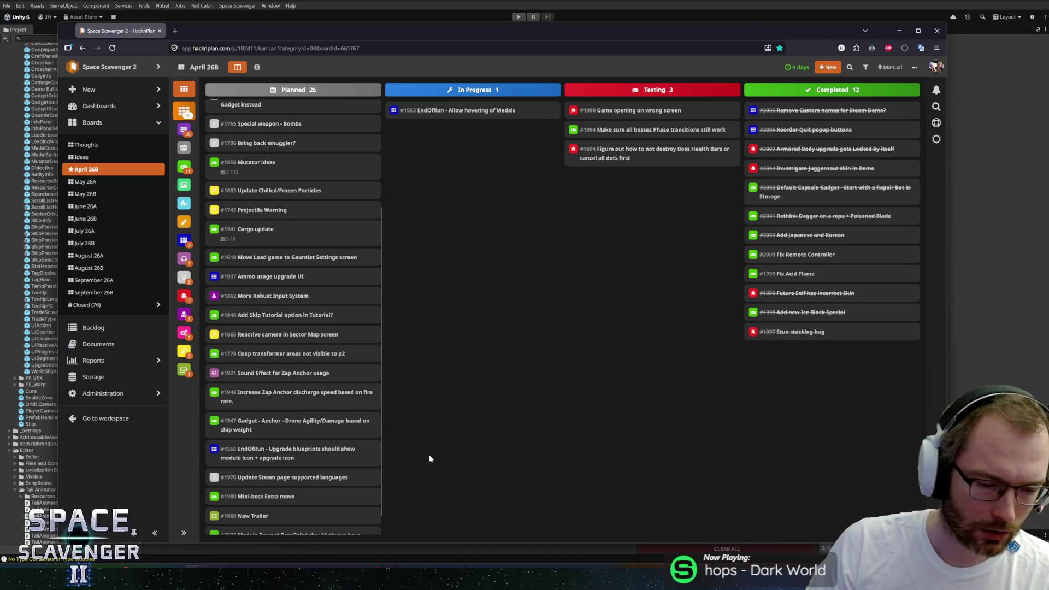
{"action": "scroll", "coordinate": [295, 415], "scroll_direction": "down", "scroll_amount": 1}
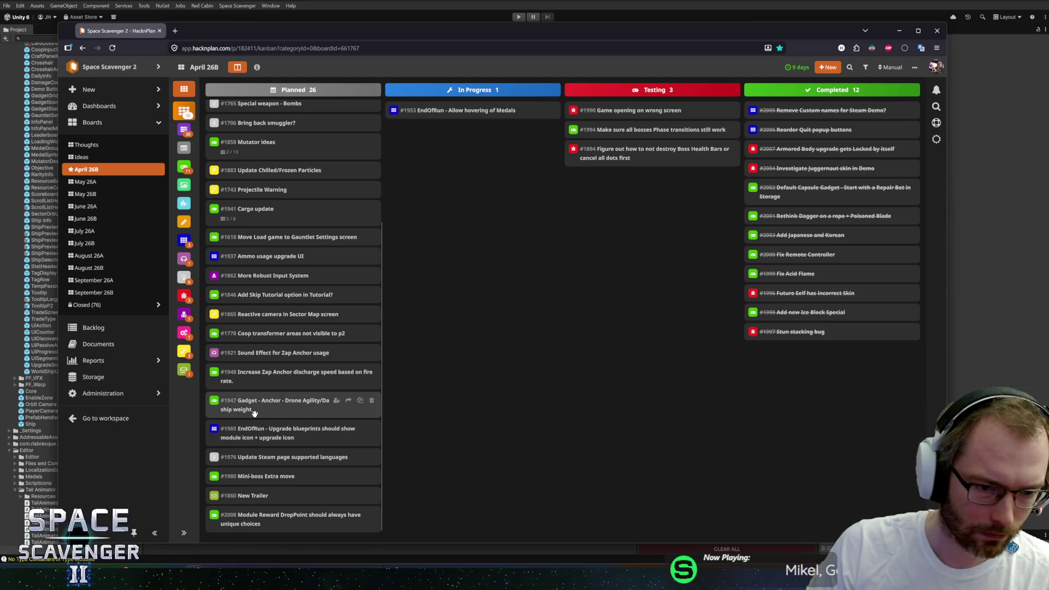
- Begin sending the Zap Anchor discharge card, then cancel the send
{"action": "left_click", "coordinate": [347, 373]}
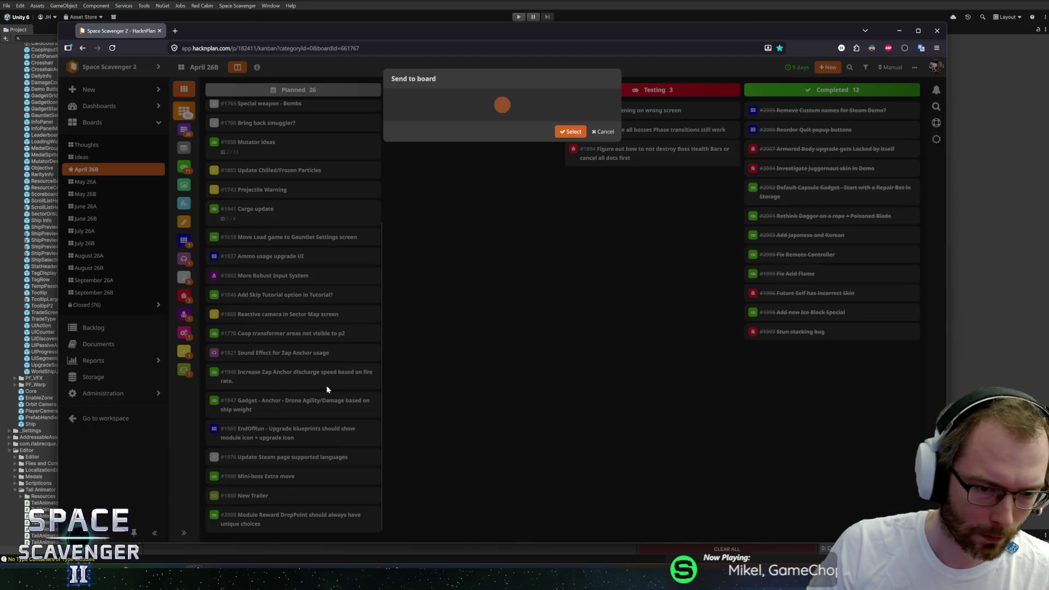
{"action": "left_click", "coordinate": [600, 345]}
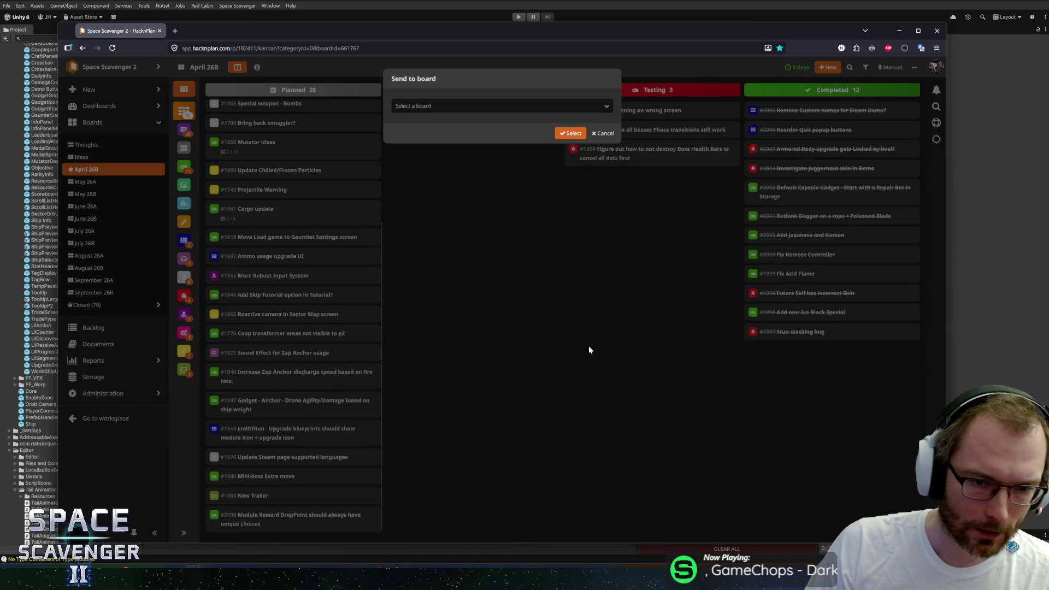
{"action": "left_click", "coordinate": [602, 133]}
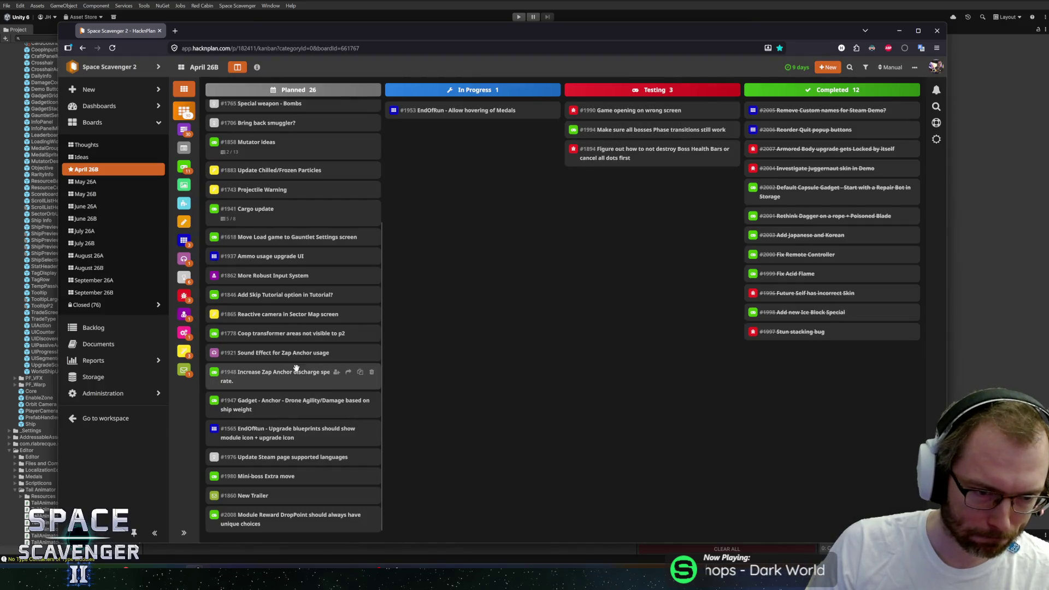
- Review the Drone Agility/Damage task, then send it to May 26A
{"action": "left_click", "coordinate": [274, 404]}
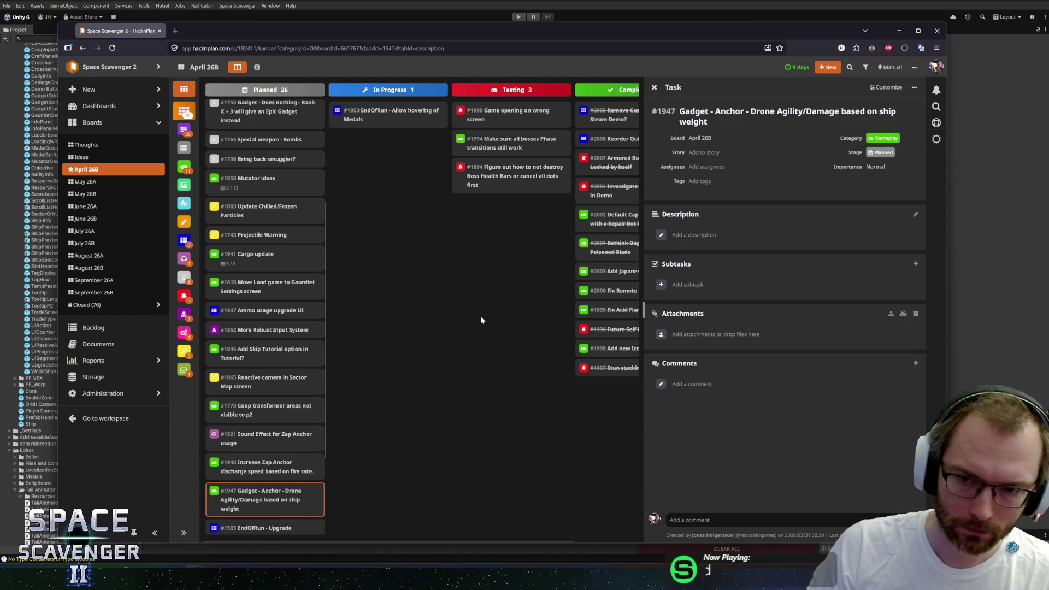
{"action": "left_click", "coordinate": [481, 317]}
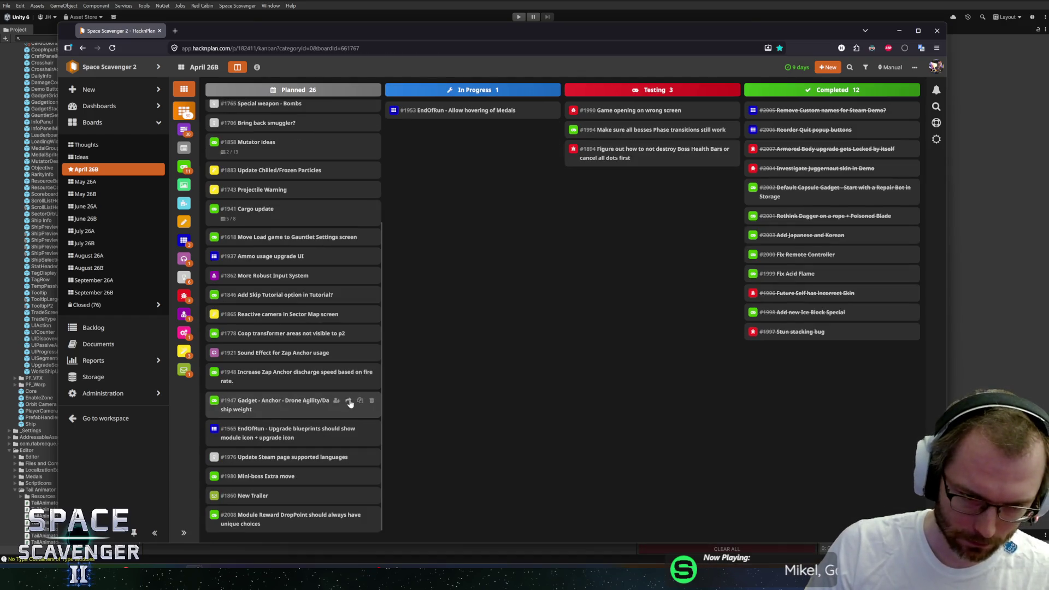
{"action": "left_click", "coordinate": [348, 400]}
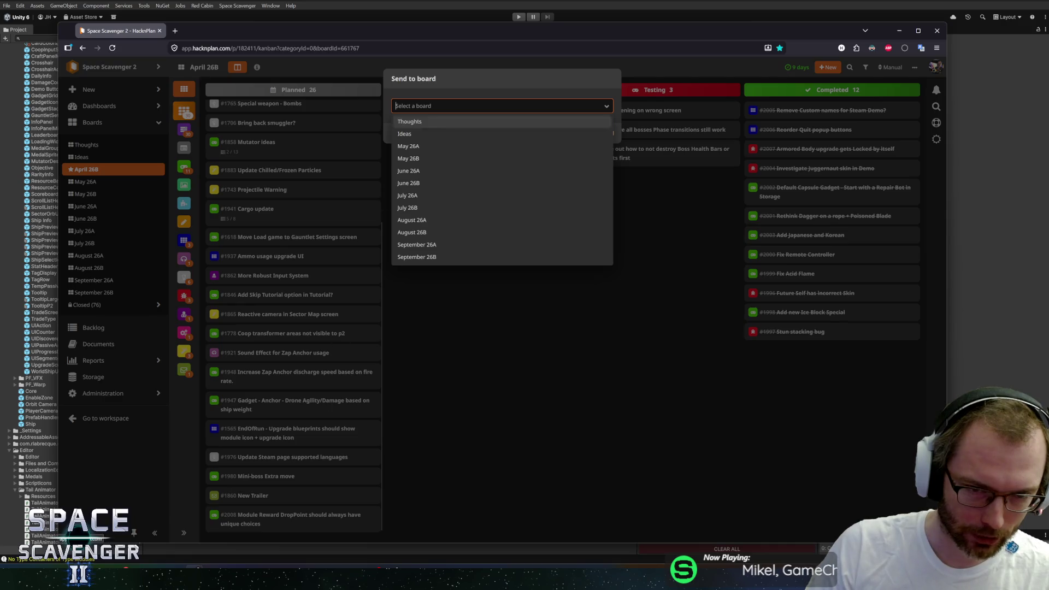
{"action": "left_click", "coordinate": [409, 146]}
{"action": "left_click", "coordinate": [570, 131]}
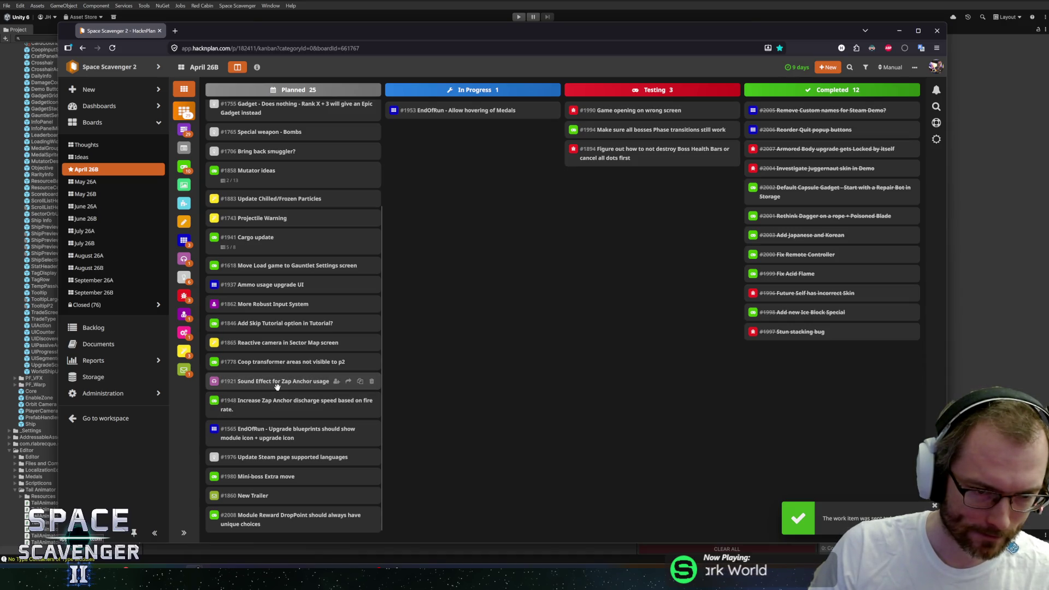
- Send the Sector Map camera card to a later board
{"action": "left_click", "coordinate": [347, 343]}
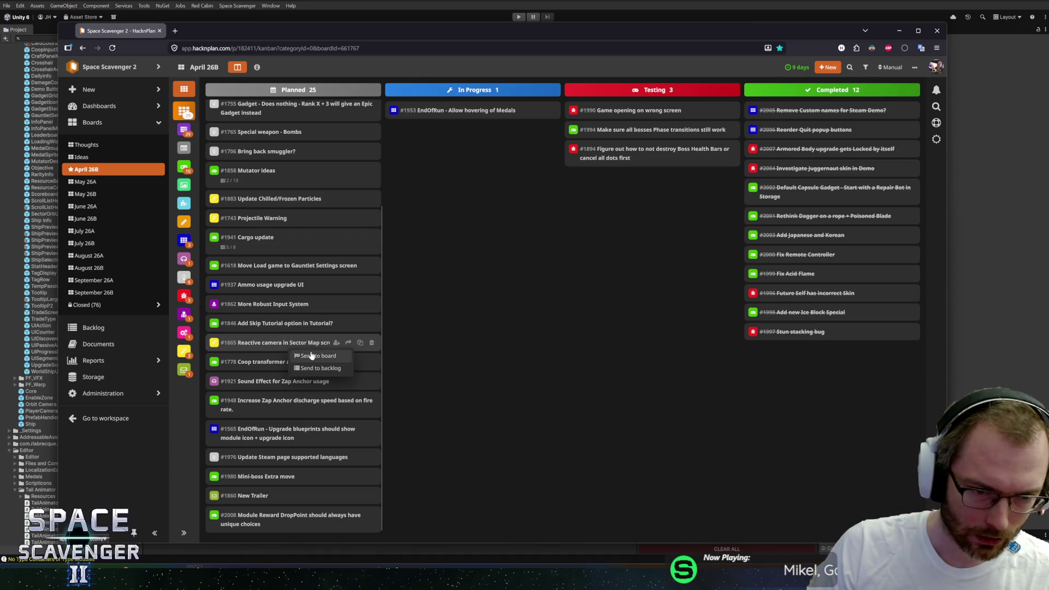
{"action": "left_click", "coordinate": [351, 356]}
{"action": "left_click", "coordinate": [408, 146]}
{"action": "left_click", "coordinate": [569, 131]}
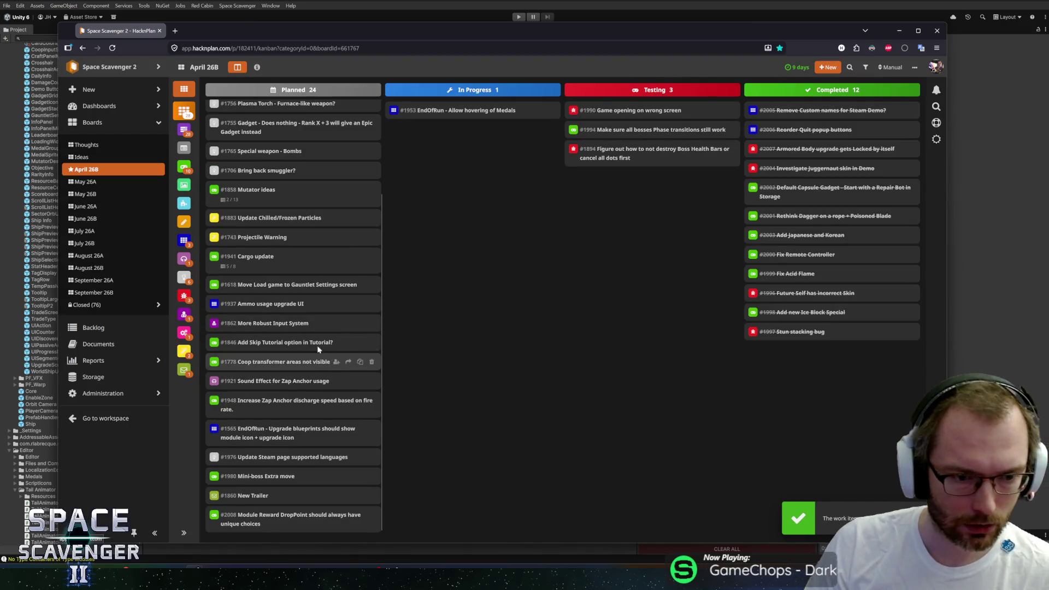
- Send card #1862 More Robust Input System to May 26B
{"action": "left_click", "coordinate": [348, 323]}
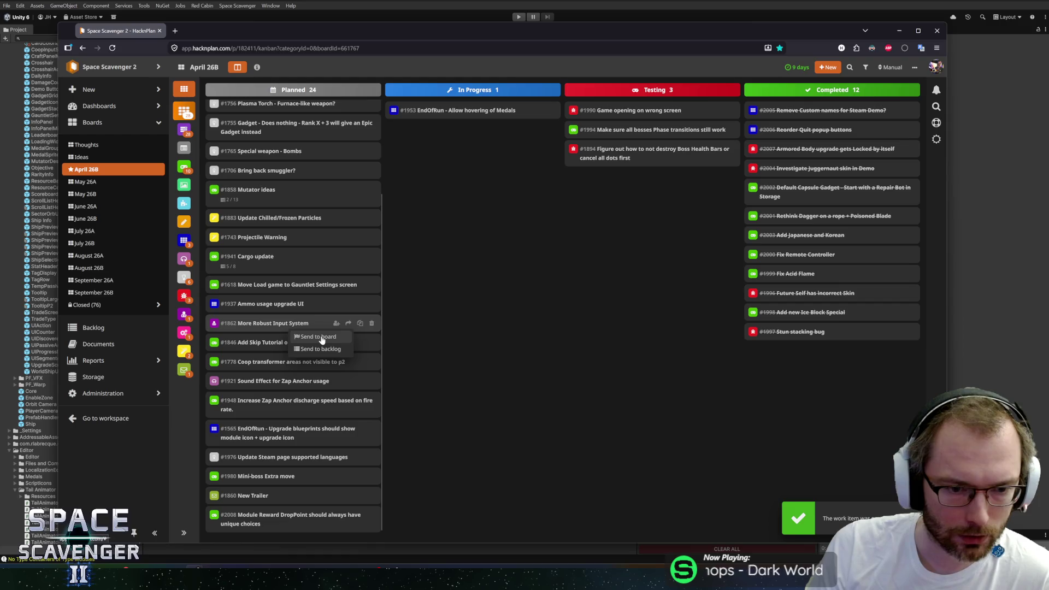
{"action": "left_click", "coordinate": [322, 342]}
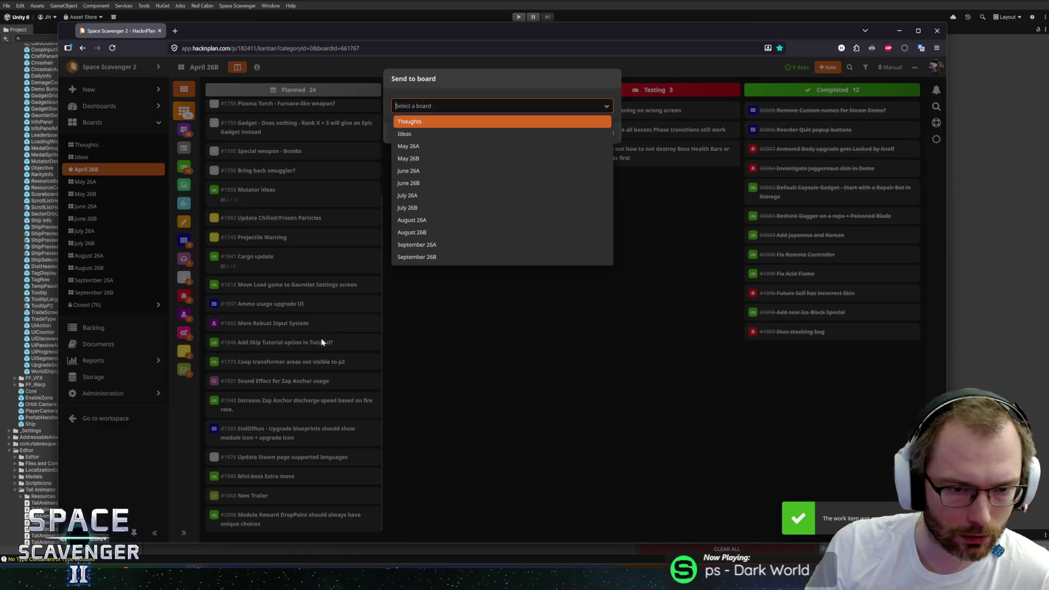
{"action": "left_click", "coordinate": [427, 157]}
{"action": "key", "text": "Return"}
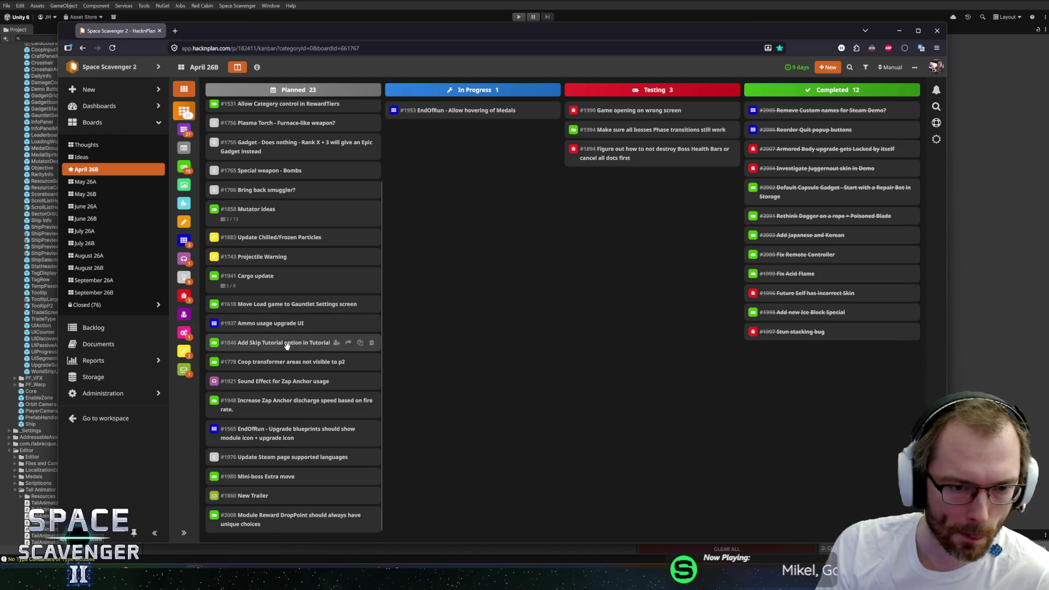
- Send card #1618 to May 26A and card #1883 to a later board
{"action": "left_click", "coordinate": [348, 304]}
{"action": "left_click", "coordinate": [319, 317]}
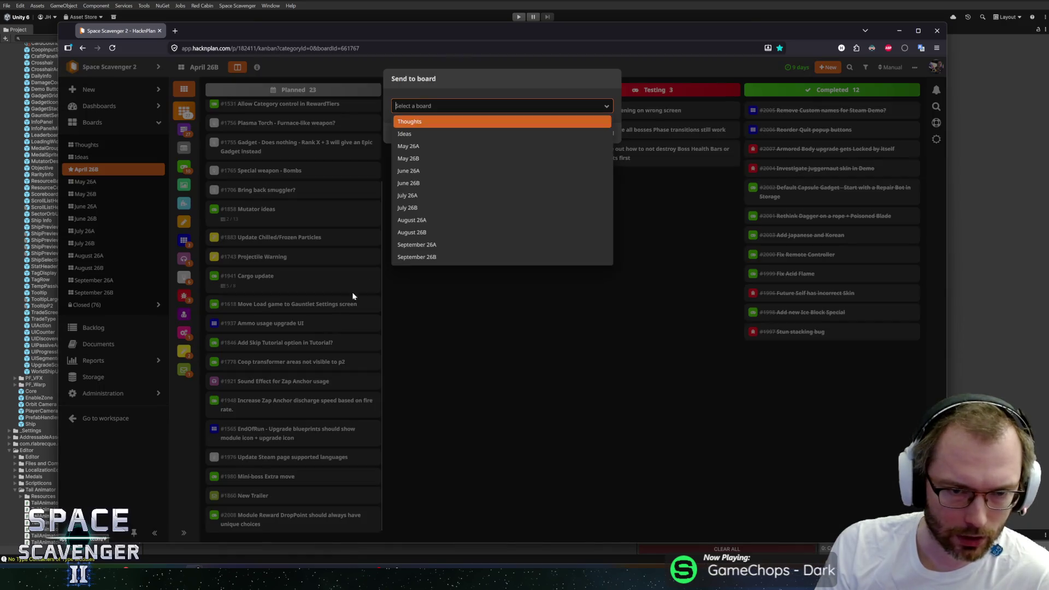
{"action": "left_click", "coordinate": [428, 161]}
{"action": "left_click", "coordinate": [568, 134]}
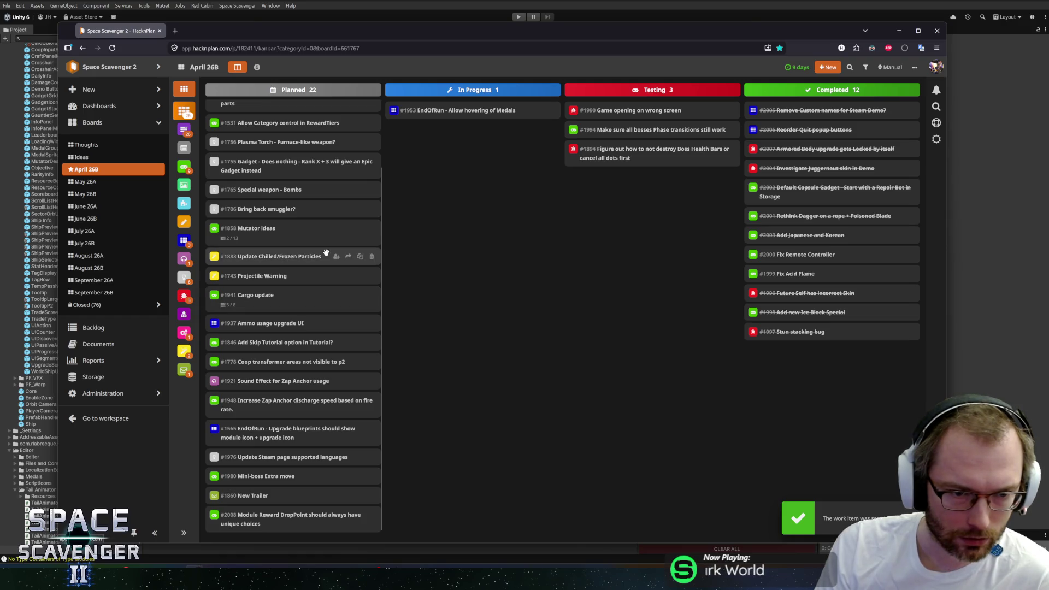
{"action": "left_click", "coordinate": [348, 257]}
{"action": "left_click", "coordinate": [320, 268]}
{"action": "left_click", "coordinate": [428, 200]}
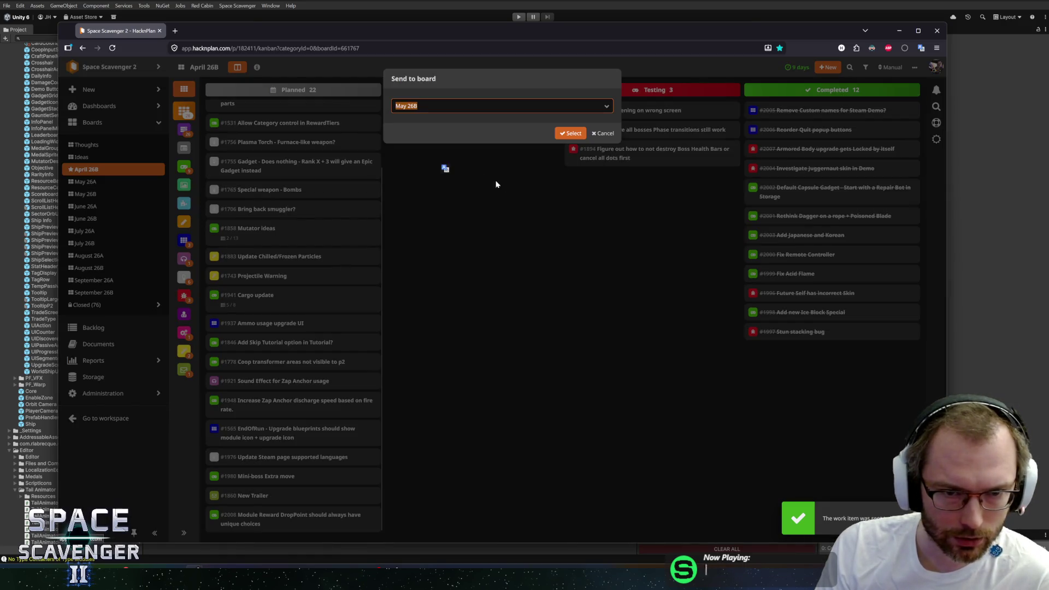
{"action": "left_click", "coordinate": [567, 134]}
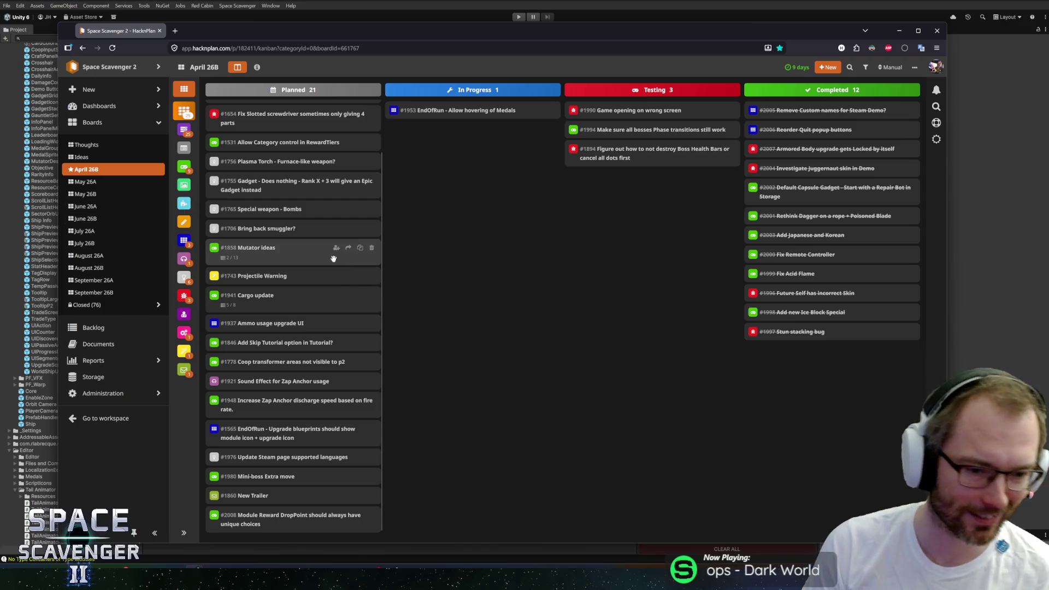
- Send card #1654 to the June 26A board
{"action": "scroll", "coordinate": [333, 258], "scroll_direction": "up", "scroll_amount": 2}
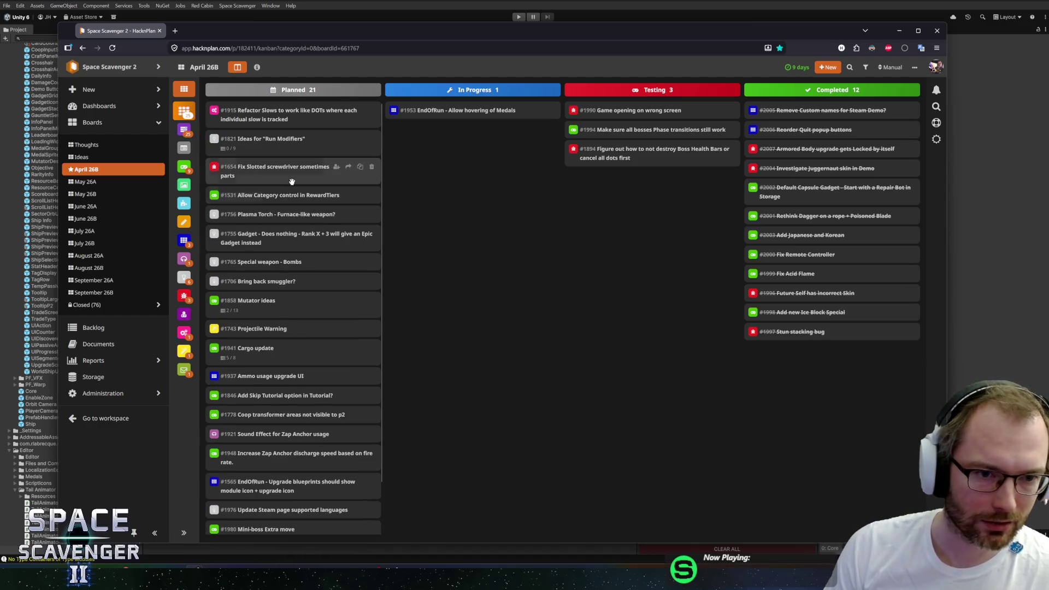
{"action": "left_click", "coordinate": [348, 166]}
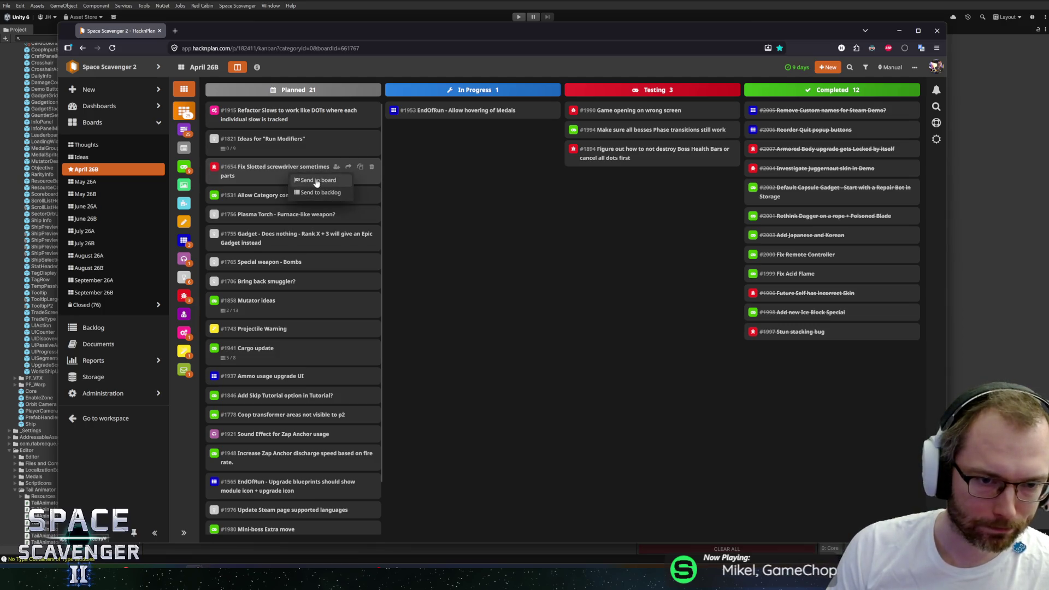
{"action": "left_click", "coordinate": [317, 182]}
{"action": "left_click", "coordinate": [426, 171]}
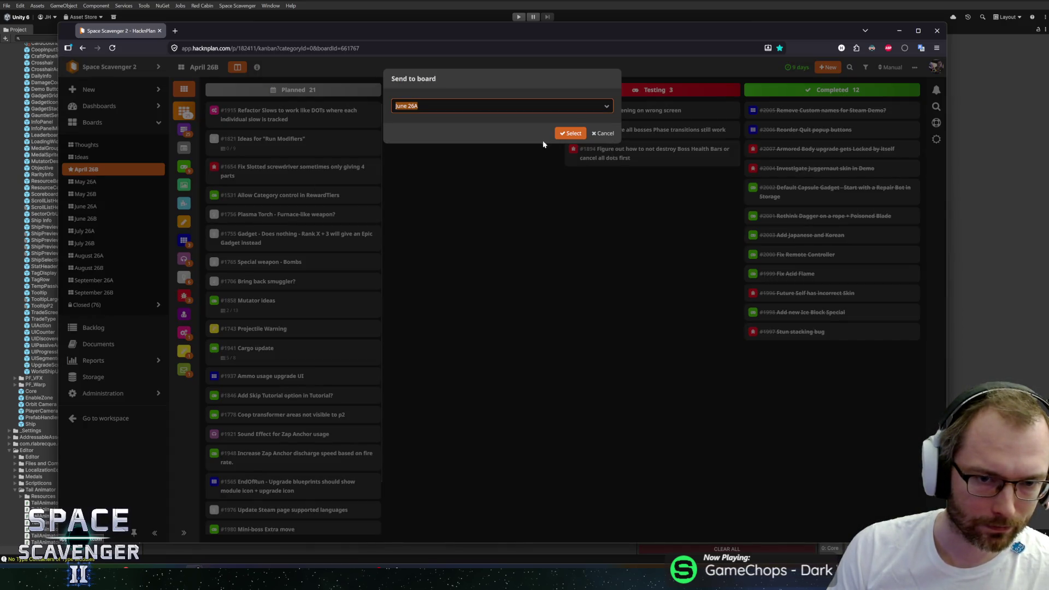
{"action": "left_click", "coordinate": [568, 133]}
- Send cards #1756 and #1765 to May 26A
{"action": "left_click", "coordinate": [347, 186]}
{"action": "left_click", "coordinate": [328, 201]}
{"action": "left_click", "coordinate": [418, 158]}
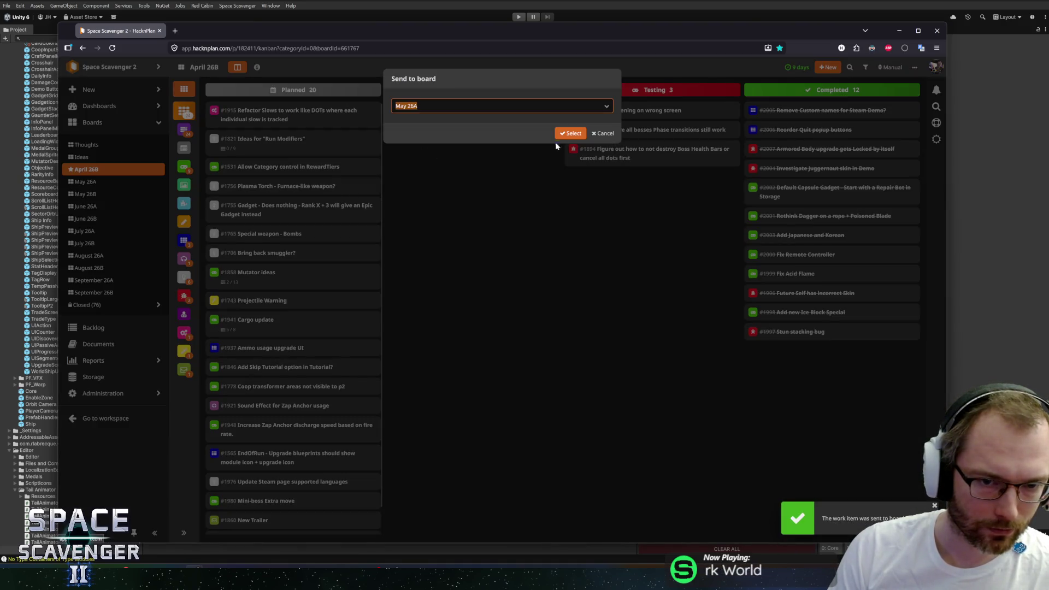
{"action": "left_click", "coordinate": [571, 135]}
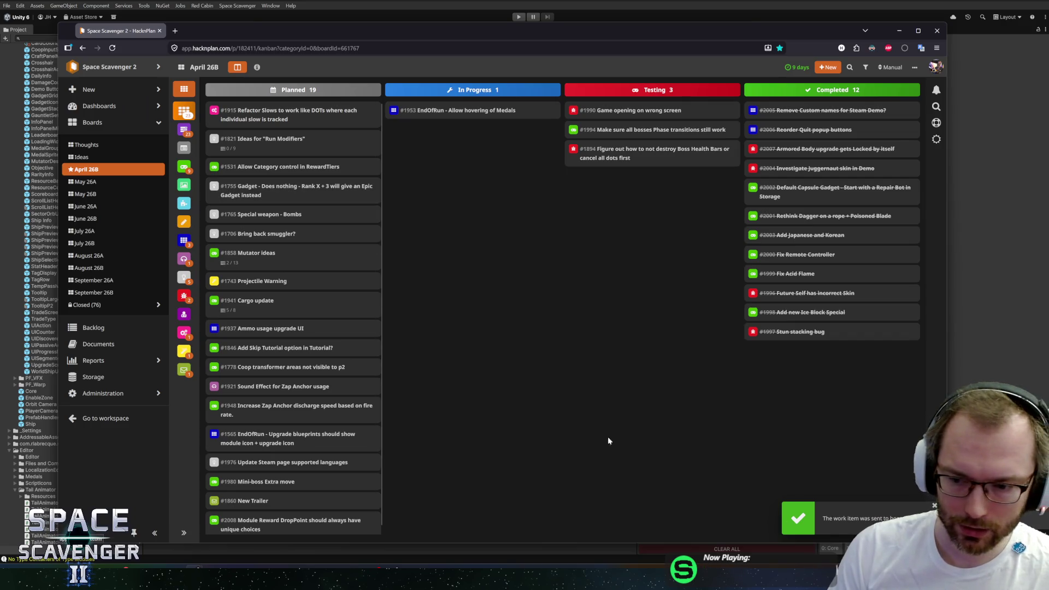
{"action": "mouse_move", "coordinate": [283, 219]}
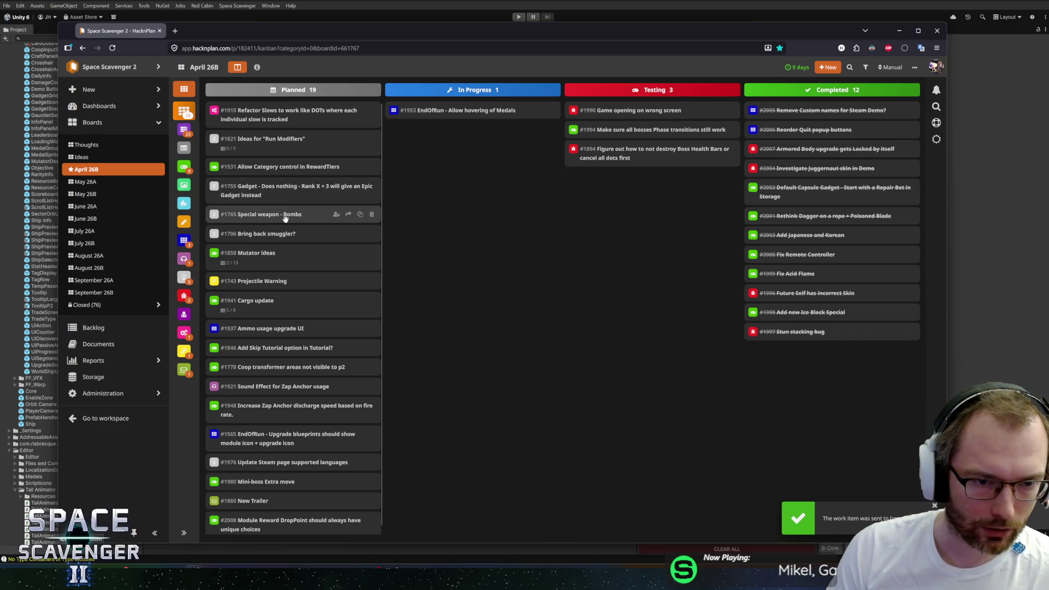
{"action": "left_click", "coordinate": [349, 216]}
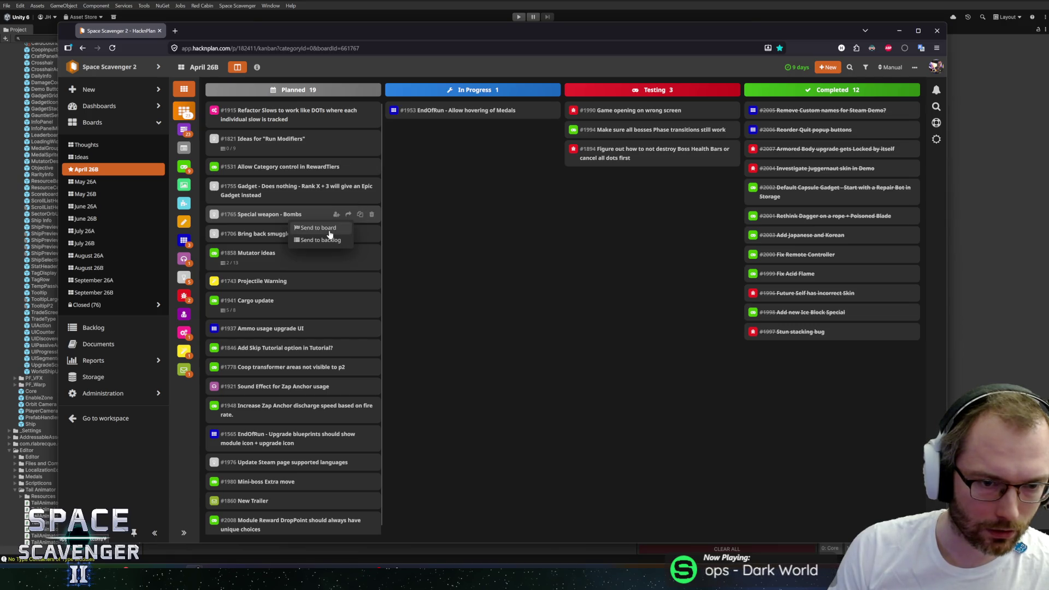
{"action": "left_click", "coordinate": [328, 229]}
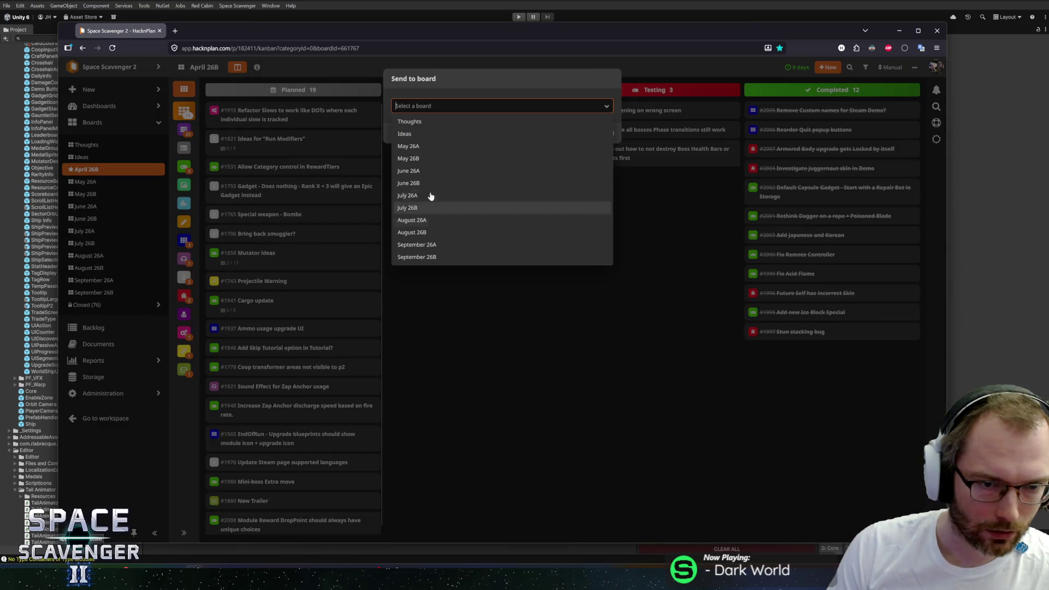
{"action": "left_click", "coordinate": [413, 148]}
{"action": "left_click", "coordinate": [558, 132]}
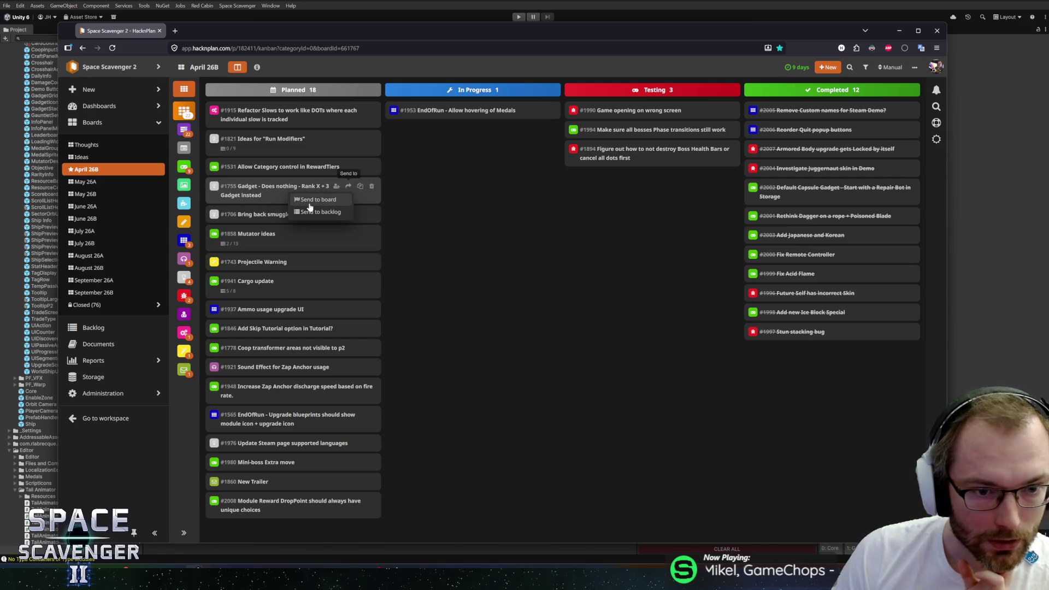
- Send card #1755 to May 26A and open #1706 'Bring back smuggler?' details
{"action": "left_click", "coordinate": [348, 186]}
{"action": "left_click", "coordinate": [411, 146]}
{"action": "left_click", "coordinate": [565, 132]}
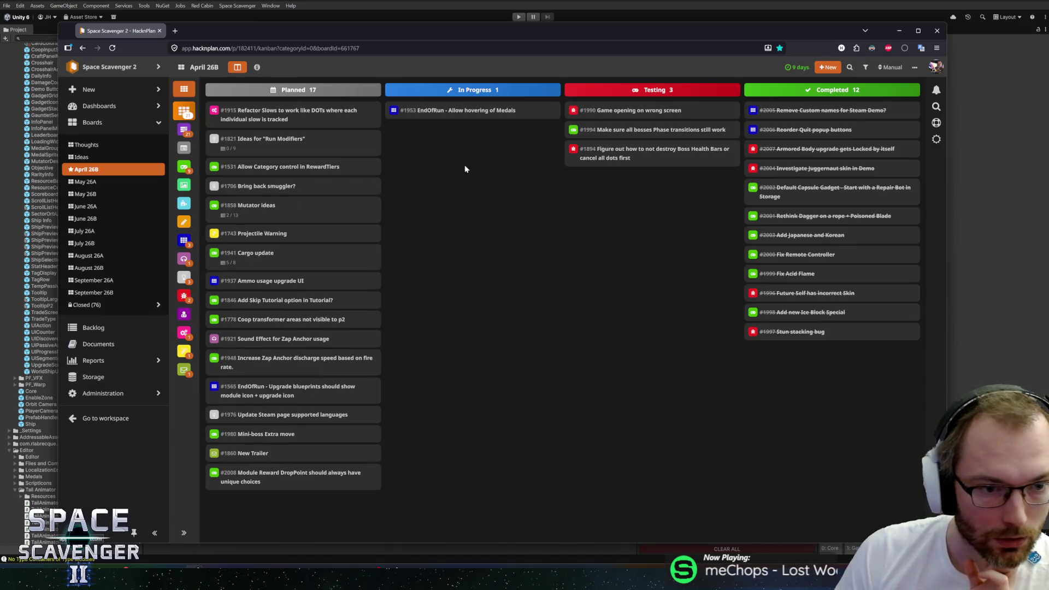
{"action": "left_click", "coordinate": [293, 187]}
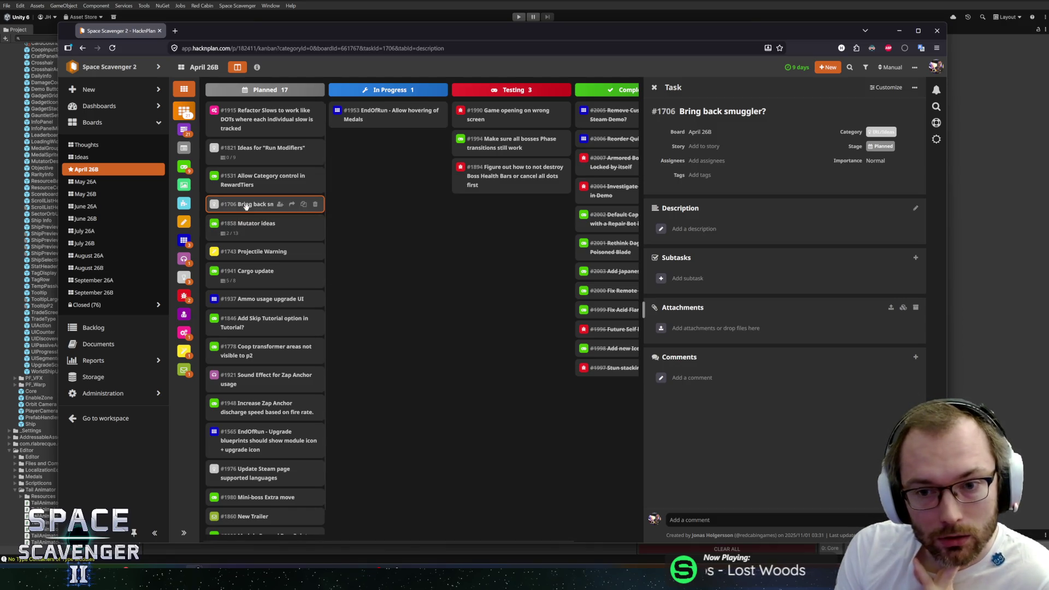
- Close the #1706 'Bring back smuggler?' side panel to show the full board
{"action": "left_click", "coordinate": [390, 222]}
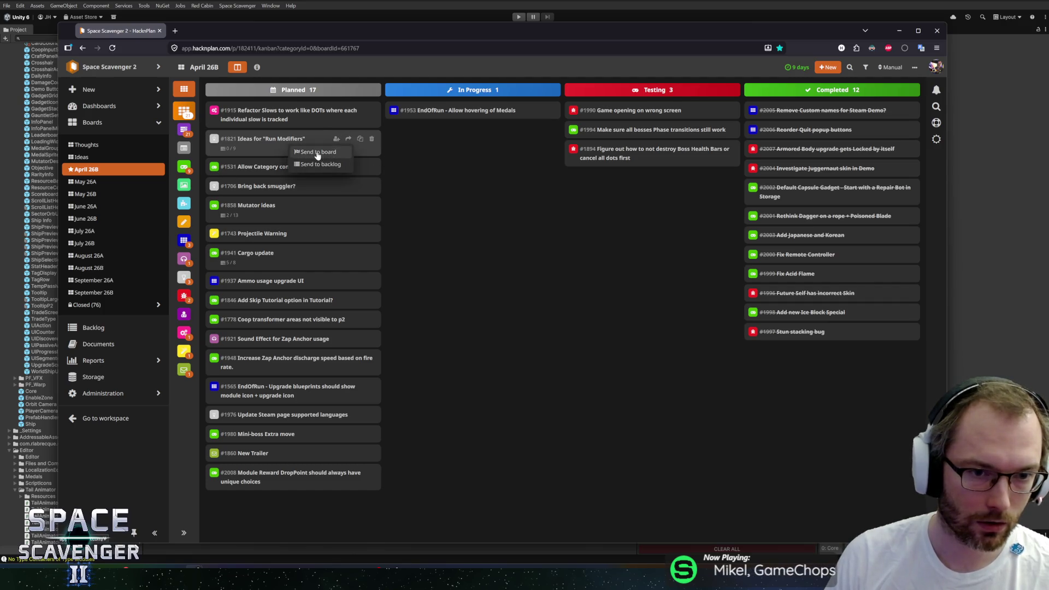
- Send cards #1821 and #1743 to May 26B
{"action": "left_click", "coordinate": [348, 139]}
{"action": "left_click", "coordinate": [417, 159]}
{"action": "left_click", "coordinate": [564, 132]}
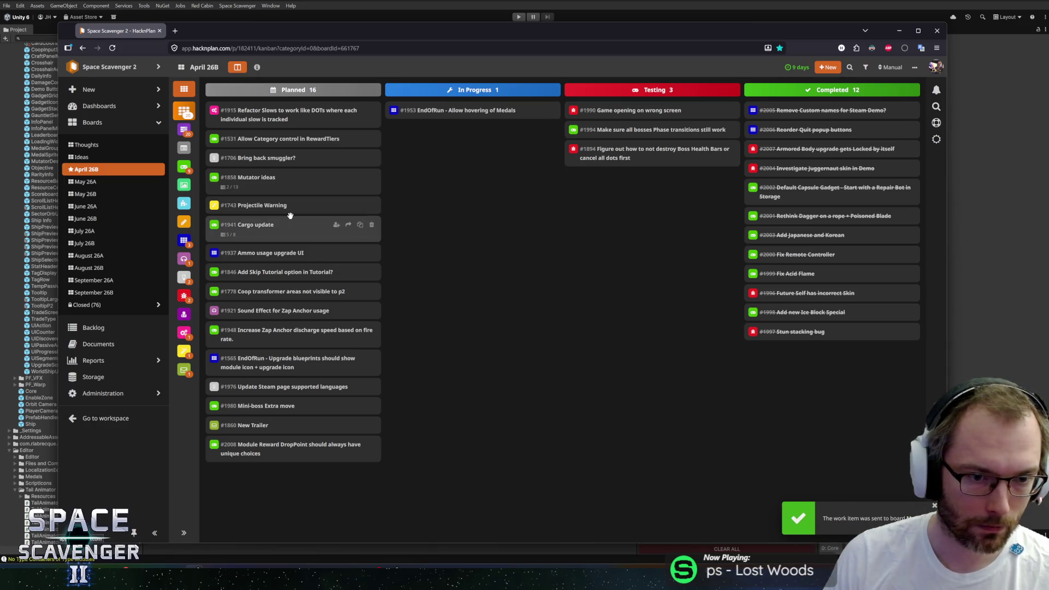
{"action": "left_click", "coordinate": [347, 206]}
{"action": "left_click", "coordinate": [417, 159]}
{"action": "left_click", "coordinate": [571, 133]}
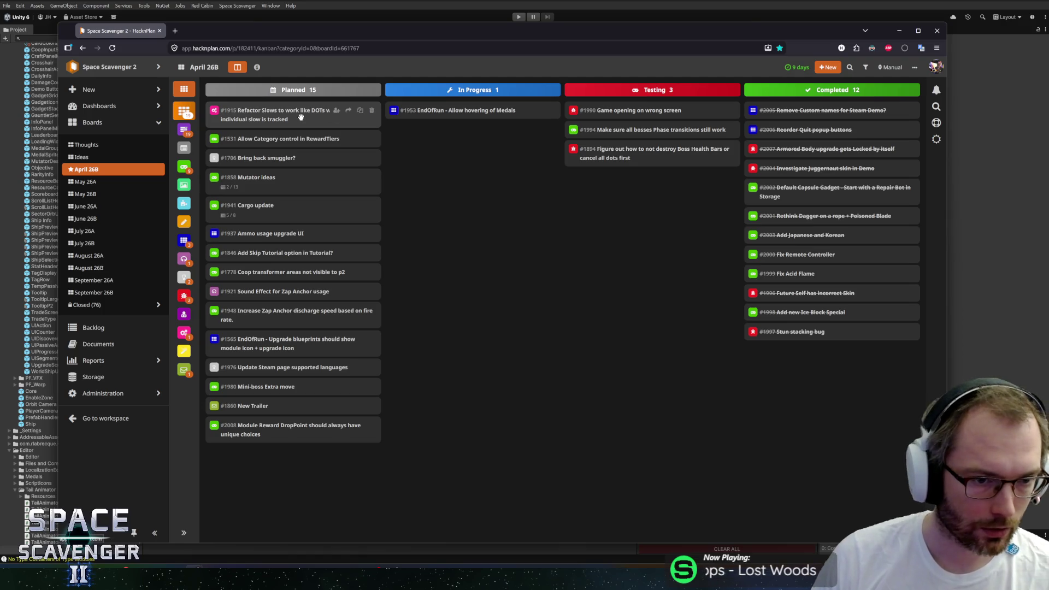
- Send card #1915 to May 26A, leaving 14 Planned cards
{"action": "left_click", "coordinate": [348, 110]}
{"action": "left_click", "coordinate": [344, 124]}
{"action": "left_click", "coordinate": [404, 147]}
{"action": "left_click", "coordinate": [558, 138]}
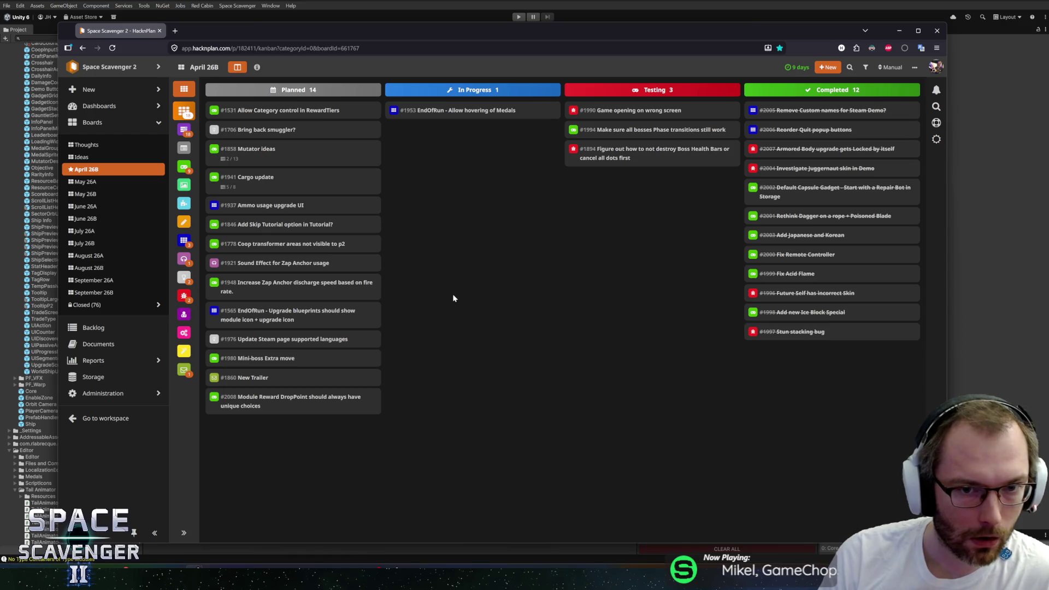
- Switch to Unity and collapse the Project tree back to the top-level Assets folders
{"action": "left_click_drag", "start_coordinate": [313, 36], "coordinate": [311, 25]}
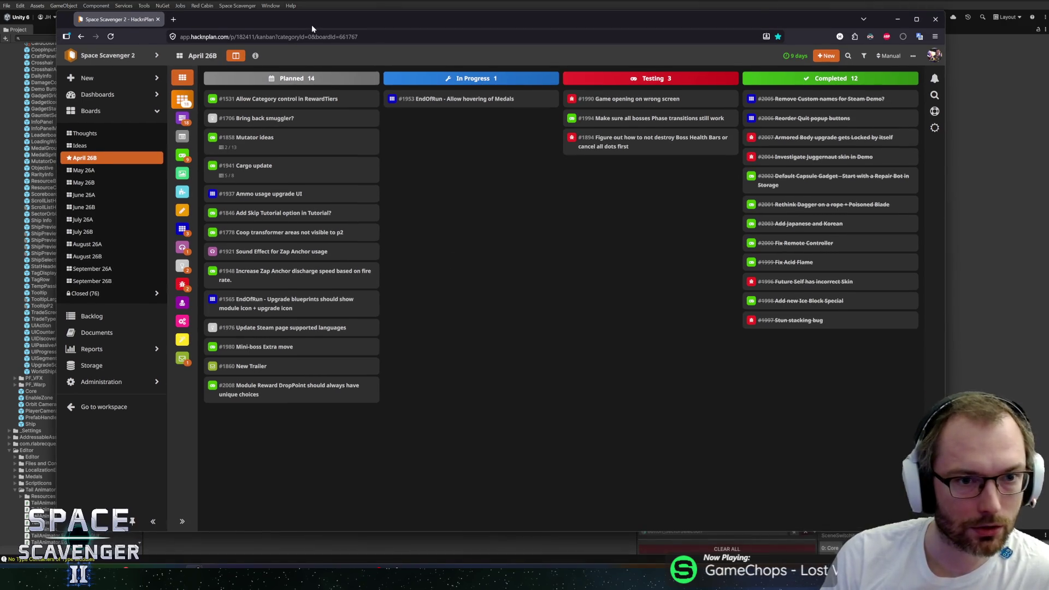
{"action": "key", "text": "alt+Tab"}
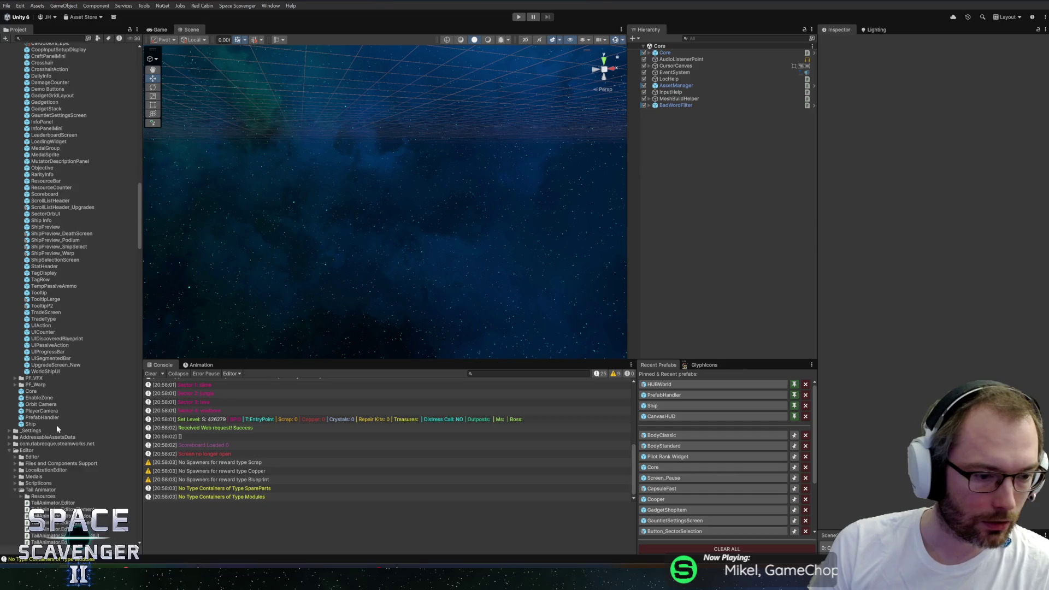
{"action": "scroll", "coordinate": [57, 432], "scroll_direction": "down", "scroll_amount": 10}
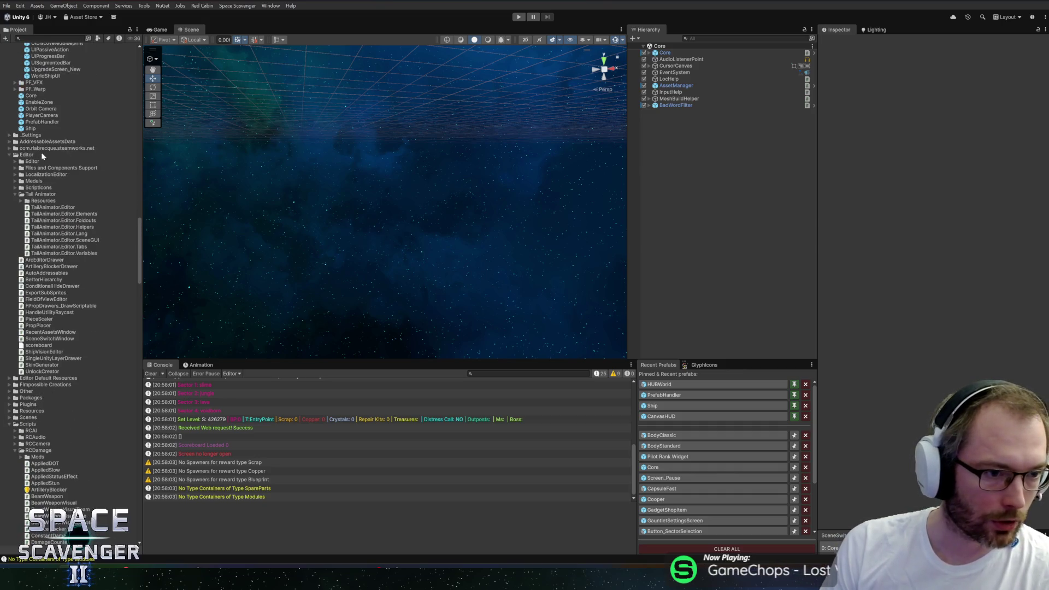
{"action": "double_click", "coordinate": [40, 155]}
{"action": "left_click", "coordinate": [27, 207]}
{"action": "scroll", "coordinate": [60, 245], "scroll_direction": "up", "scroll_amount": 15}
{"action": "left_click", "coordinate": [60, 249]}
{"action": "key", "text": "Left"}
{"action": "key", "text": "Left"}
{"action": "key", "text": "Left"}
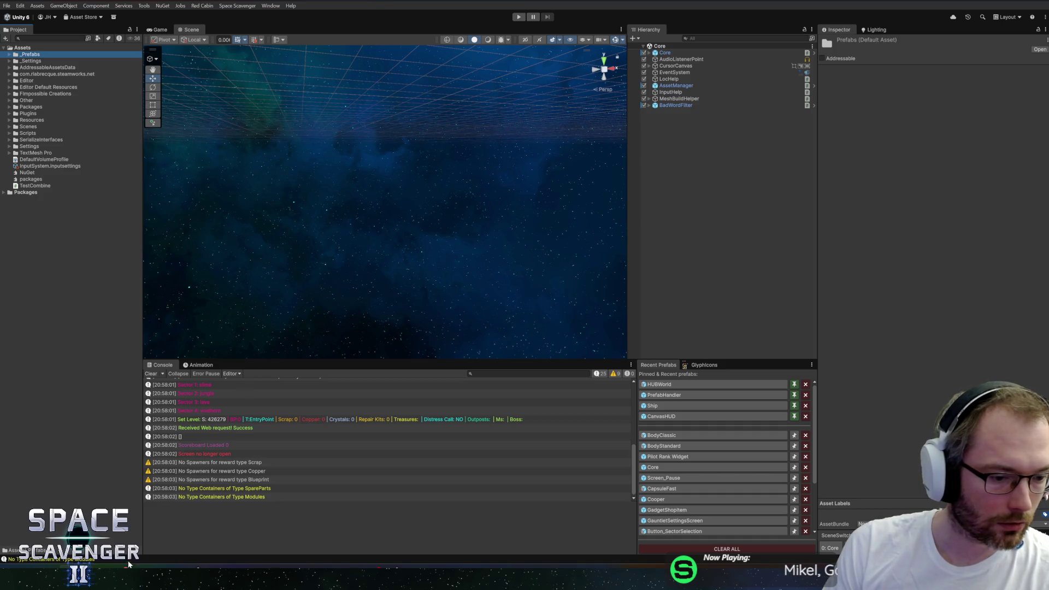
- Bring the HacknPlan board window back to the front
{"action": "mouse_move", "coordinate": [122, 578]}
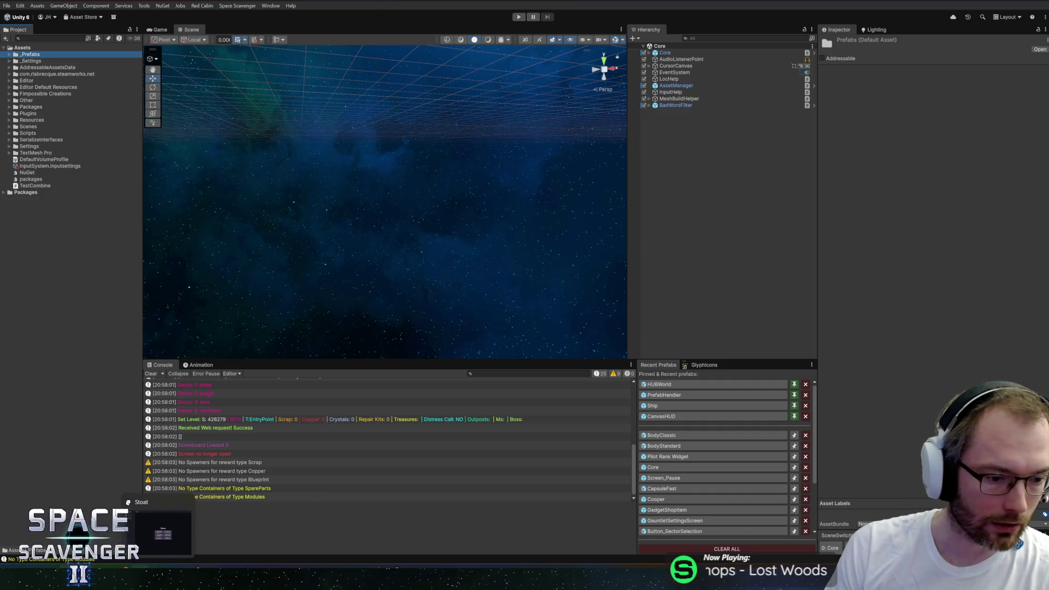
{"action": "mouse_move", "coordinate": [182, 565]}
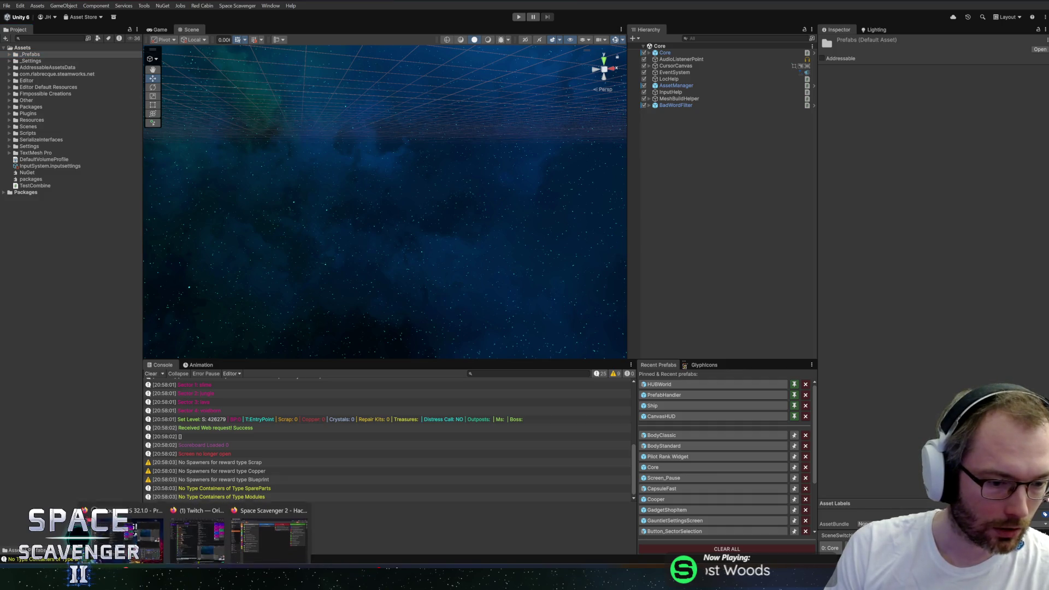
{"action": "left_click", "coordinate": [198, 524]}
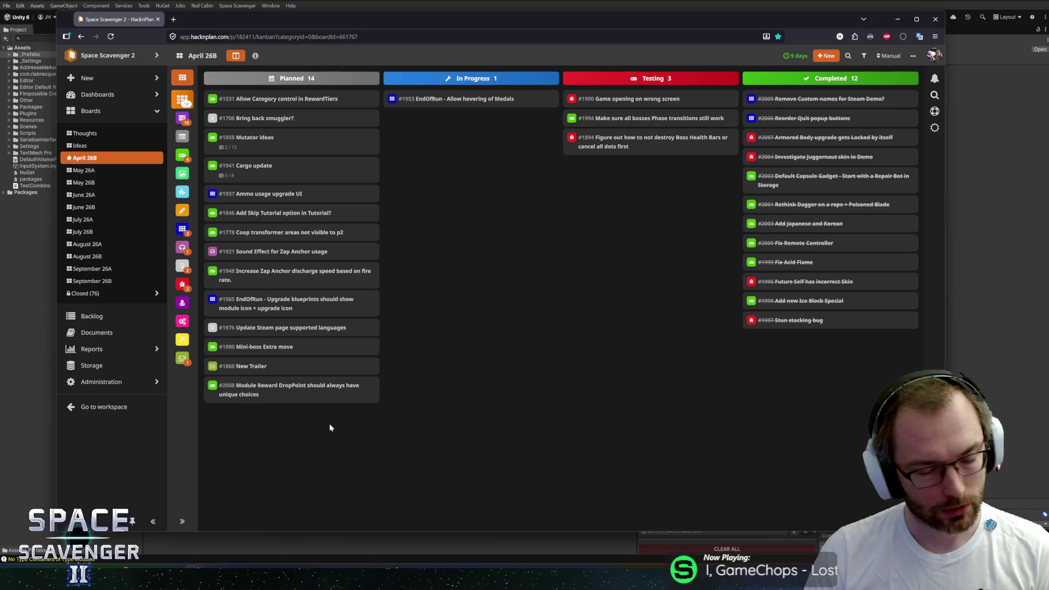
- Right-click the empty April 26B board area, then dismiss the page menu
{"action": "right_click", "coordinate": [493, 320]}
{"action": "left_click", "coordinate": [409, 241]}
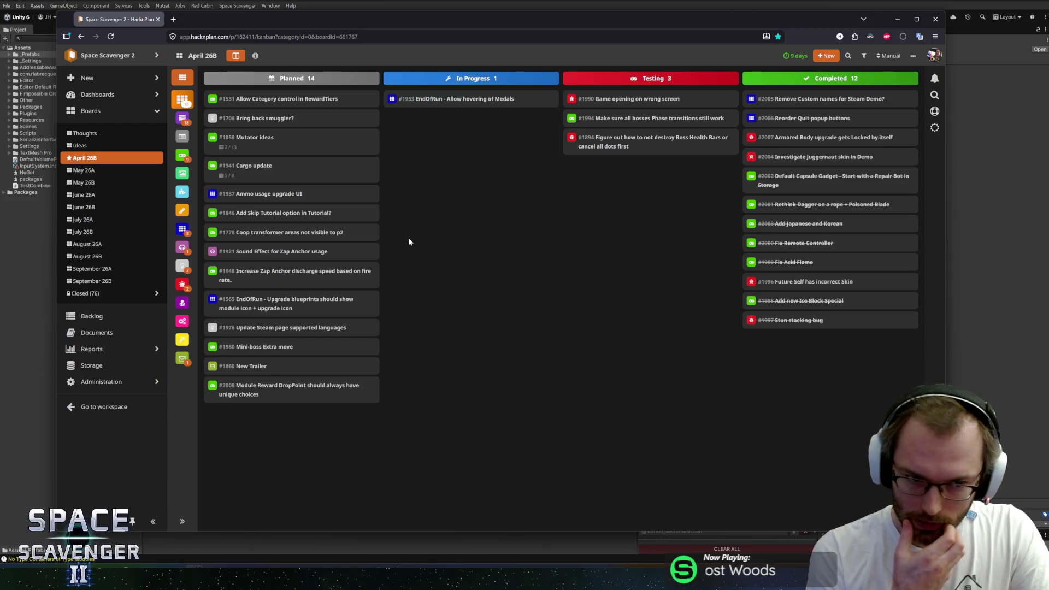